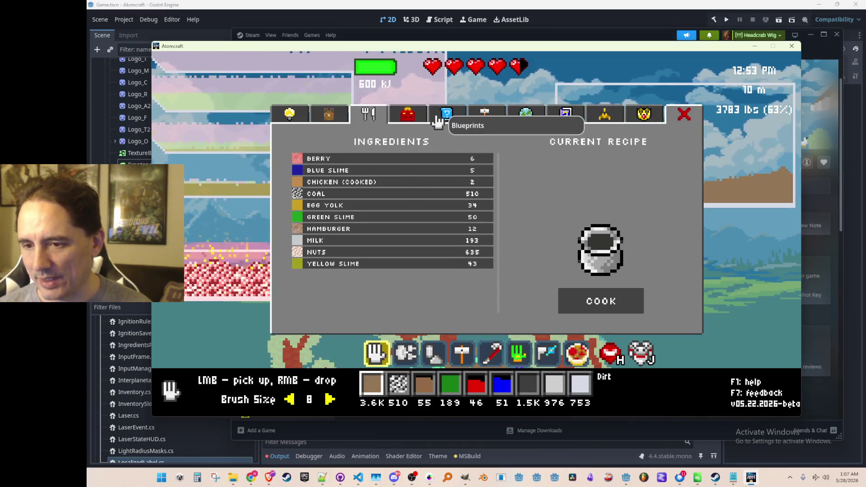
# Switch the crafting panel to the inventory view, then close it with the laser equipped.
pyautogui.click(421, 116)
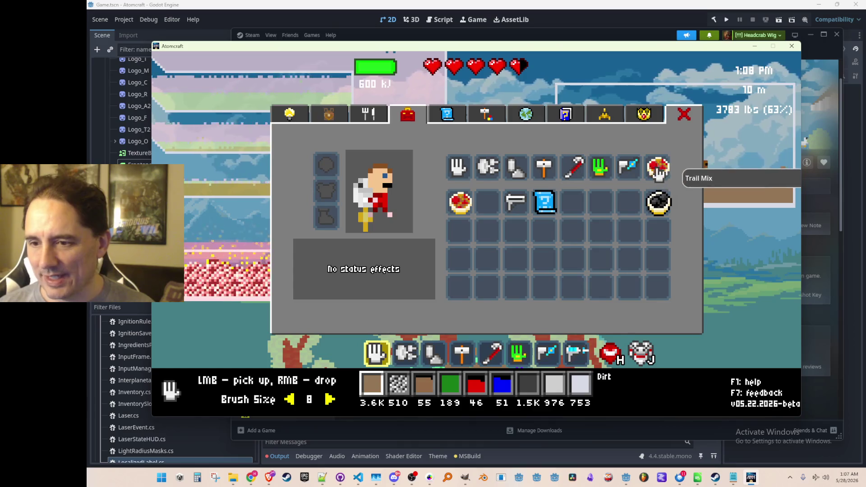
pyautogui.press('Escape')
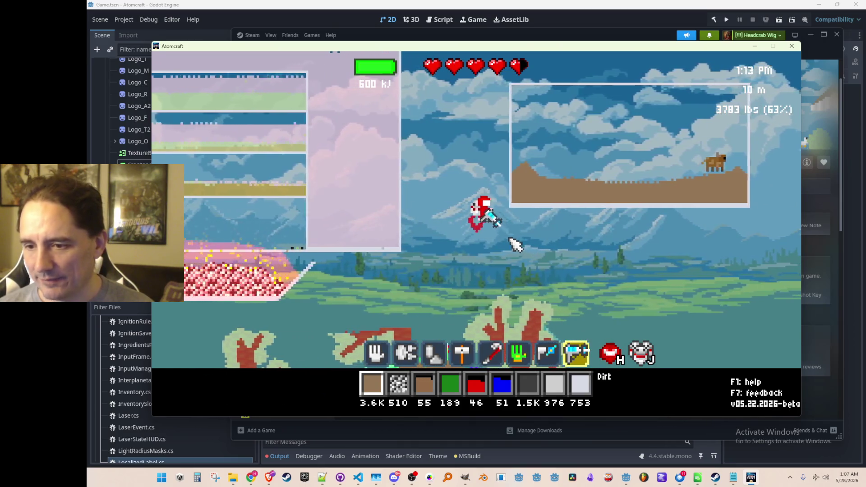
# Fire the laser through the terrain and fly the character left across the world.
pyautogui.moveTo(397, 159); pyautogui.dragTo(387, 174)
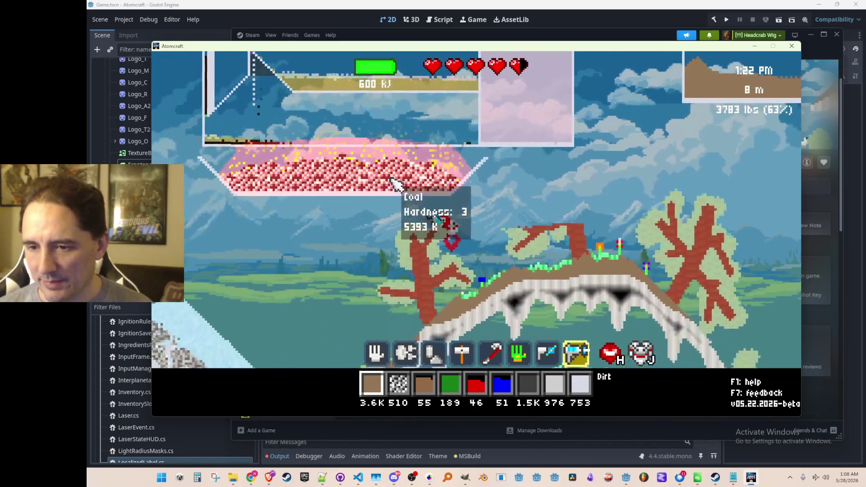
pyautogui.press('a')
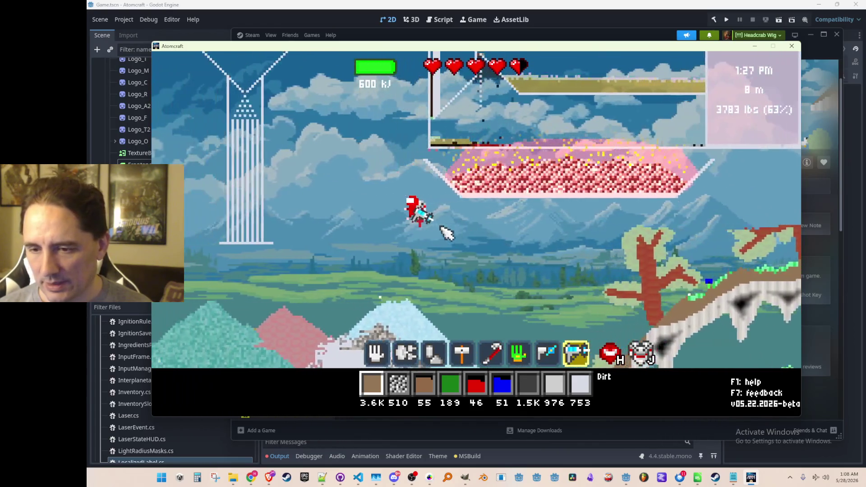
pyautogui.press('a')
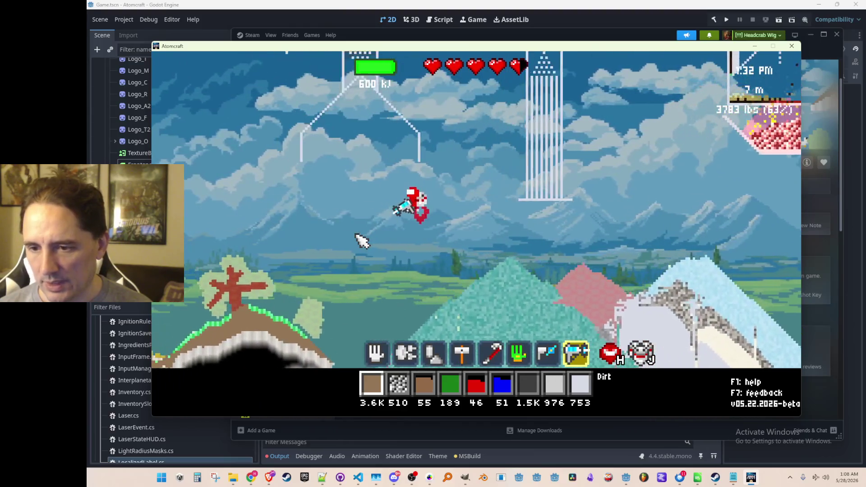
pyautogui.press('a')
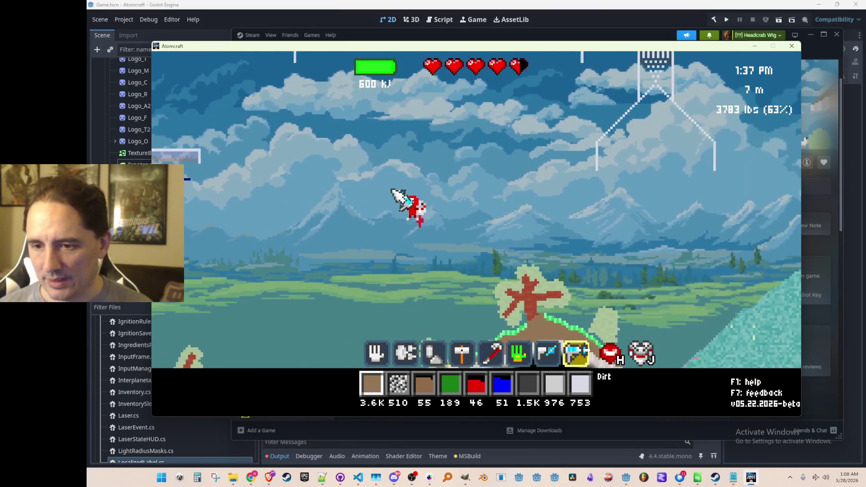
pyautogui.press('a')
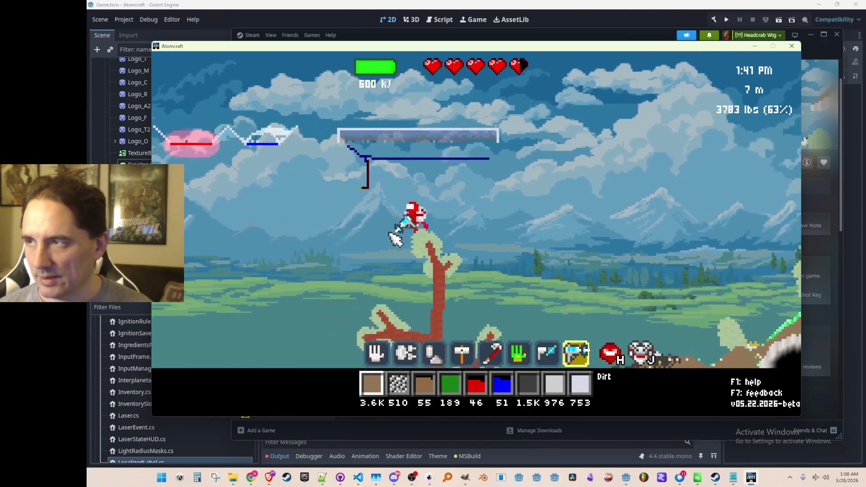
pyautogui.press('a')
# Fire the ice beam into the sky, fly higher, and scroll to the Hand tool.
pyautogui.moveTo(361, 207); pyautogui.dragTo(324, 207)
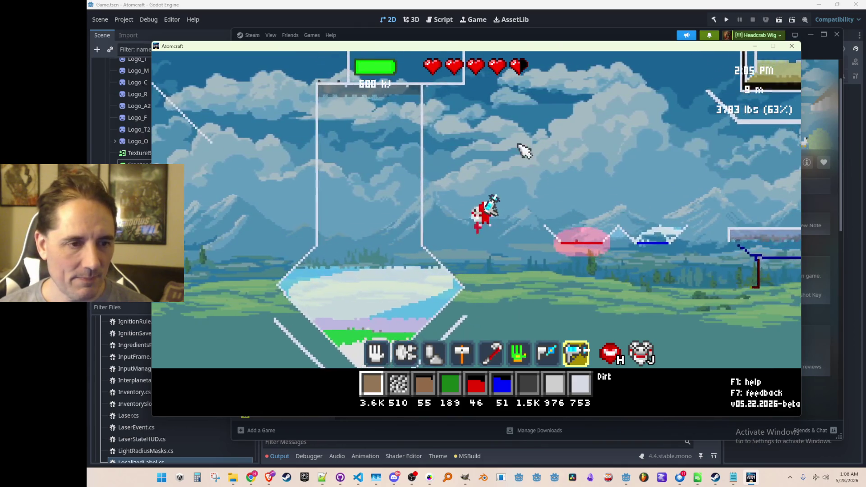
pyautogui.press('w')
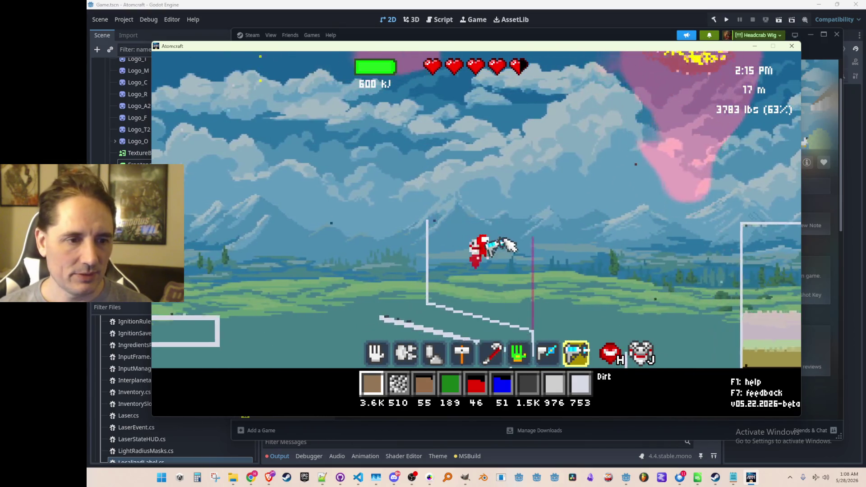
pyautogui.scroll(6, 517, 224)
pyautogui.scroll(1, 517, 224)
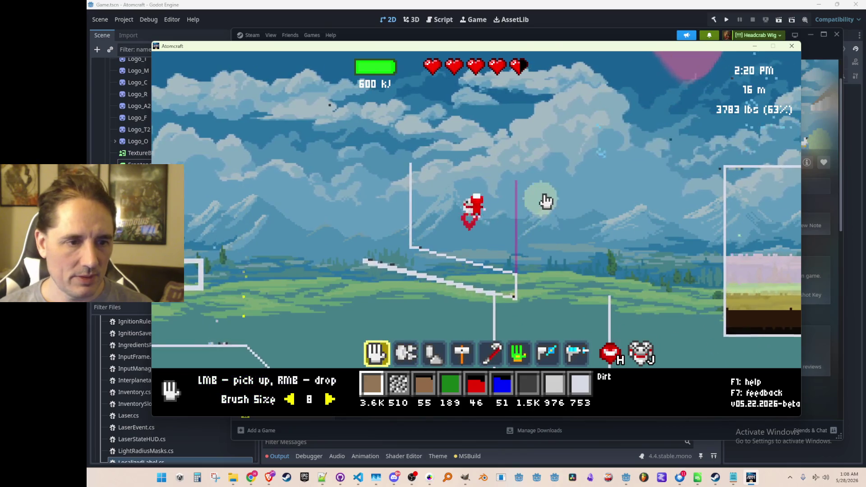
# Break up the floating gas cloud with the Hand tool and rise again.
pyautogui.moveTo(553, 183)
pyautogui.mouseDown()
pyautogui.moveTo(531, 184)
pyautogui.moveTo(692, 178)
pyautogui.moveTo(638, 150)
pyautogui.moveTo(663, 100)
pyautogui.moveTo(599, 187)
pyautogui.moveTo(615, 82)
pyautogui.moveTo(676, 108)
pyautogui.moveTo(533, 266)
pyautogui.mouseUp()
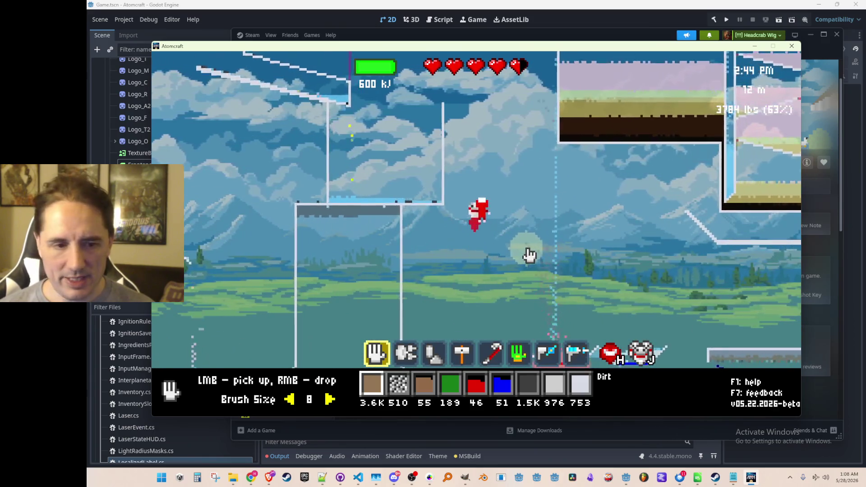
pyautogui.press('`')
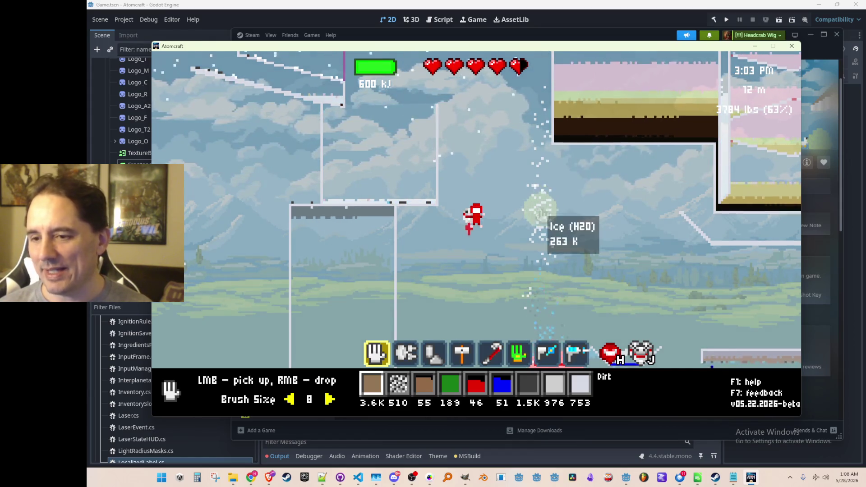
pyautogui.press('w')
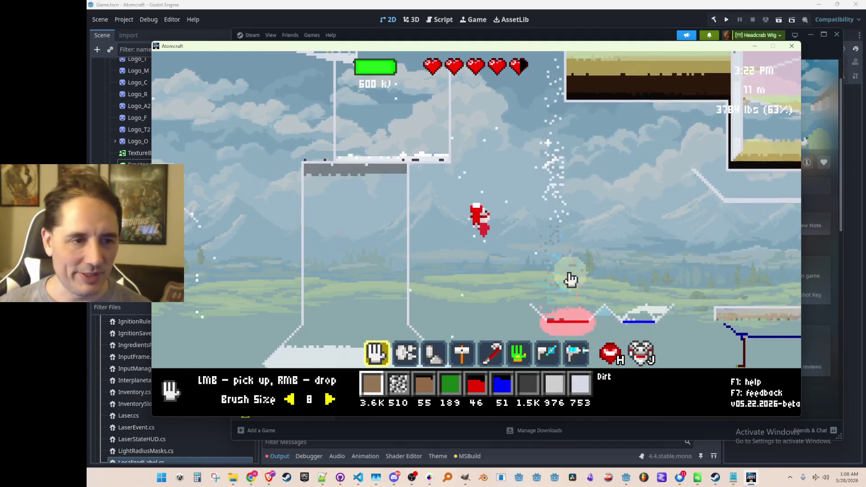
# Drift left and back up, then open the inventory's materials list.
pyautogui.press('a')
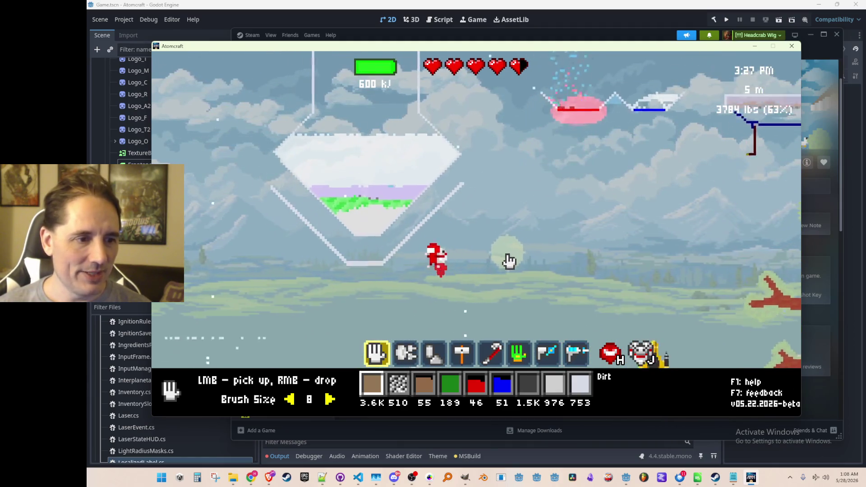
pyautogui.press('w')
pyautogui.press('w')
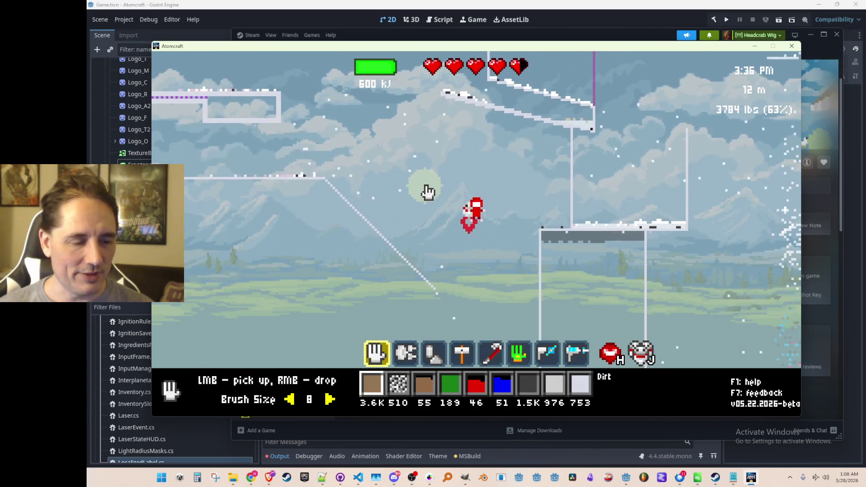
pyautogui.press('i')
pyautogui.click(331, 116)
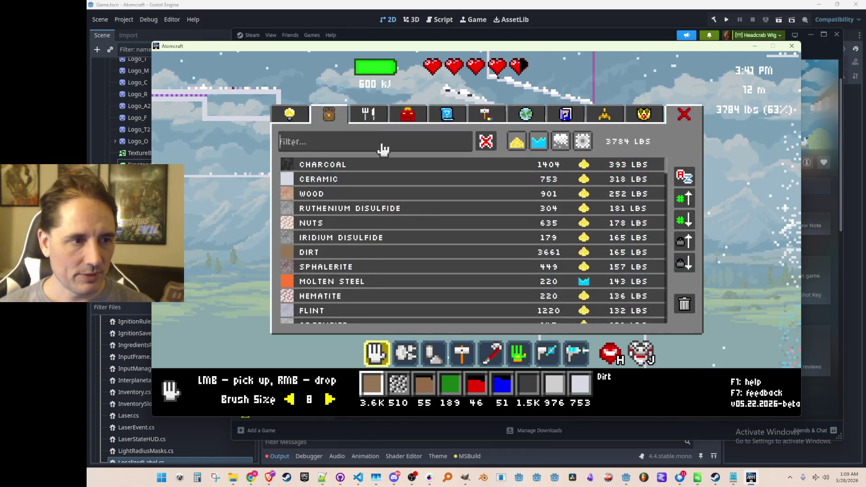
# Search the materials for 'water', pick Water, and drop a water blob into the sky.
pyautogui.click(381, 148)
pyautogui.write('water')
pyautogui.click(373, 184)
pyautogui.rightClick(365, 133)
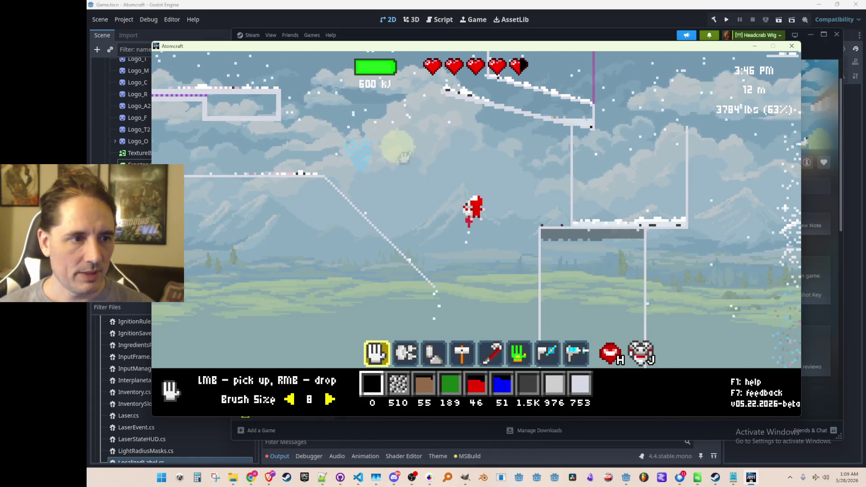
pyautogui.press('d')
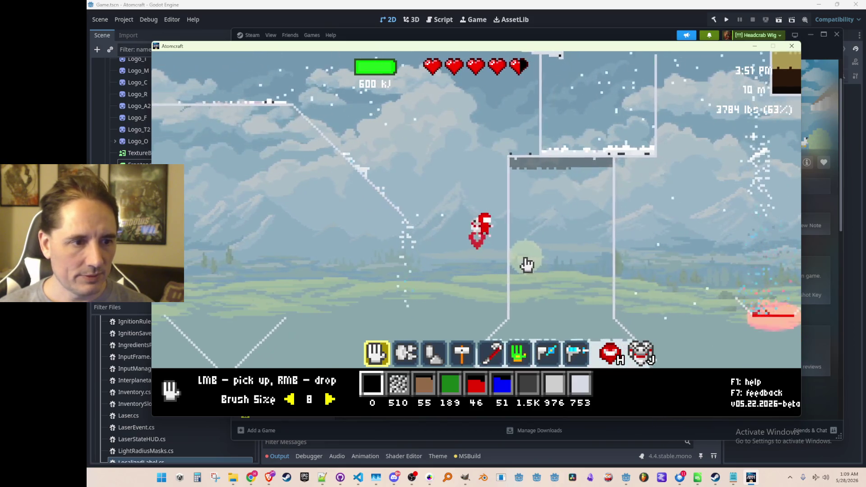
# Run the 'give Water' console command to refill stock and drop another water blob.
pyautogui.press('`')
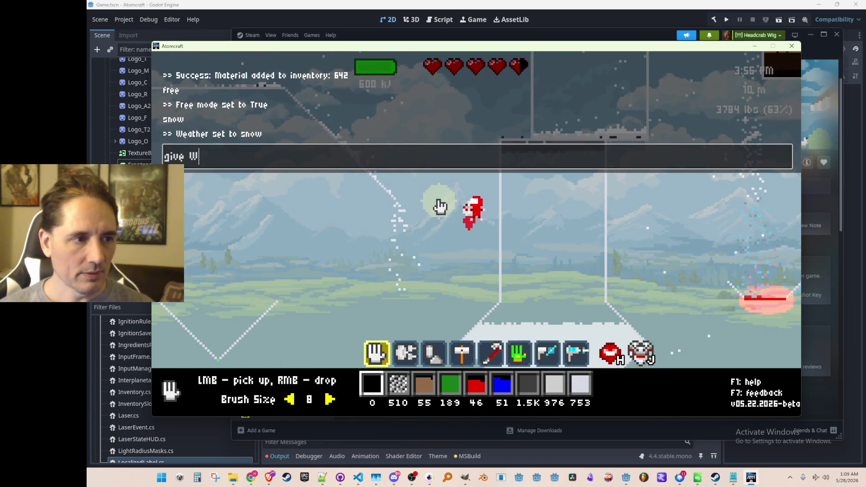
pyautogui.write('Water')
pyautogui.press('Return')
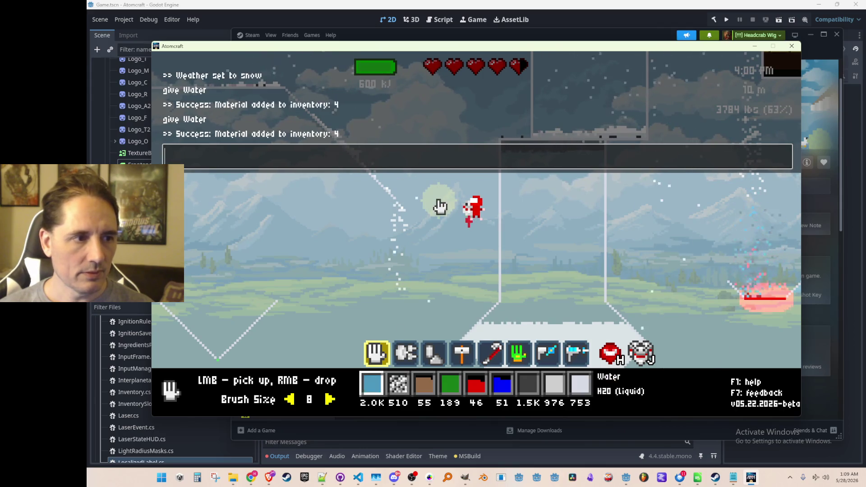
pyautogui.press('`')
pyautogui.press('w')
pyautogui.rightClick(357, 157)
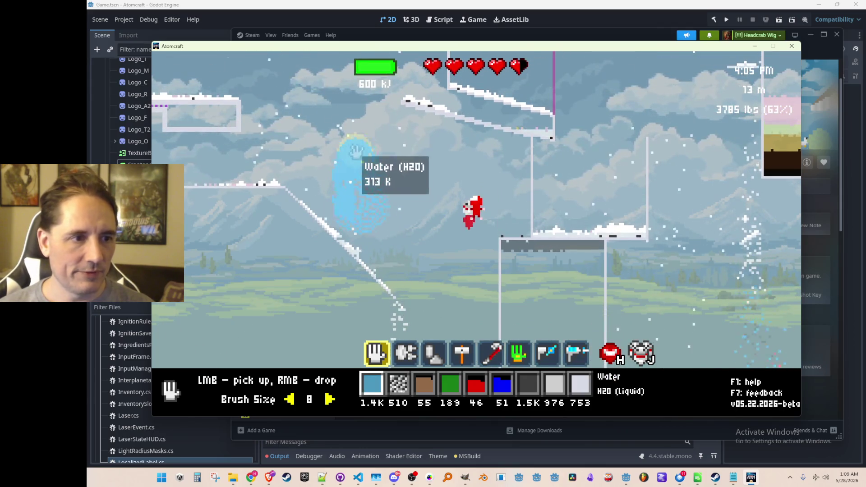
# Pour out more of the water and fly the character upward.
pyautogui.rightClick(344, 85)
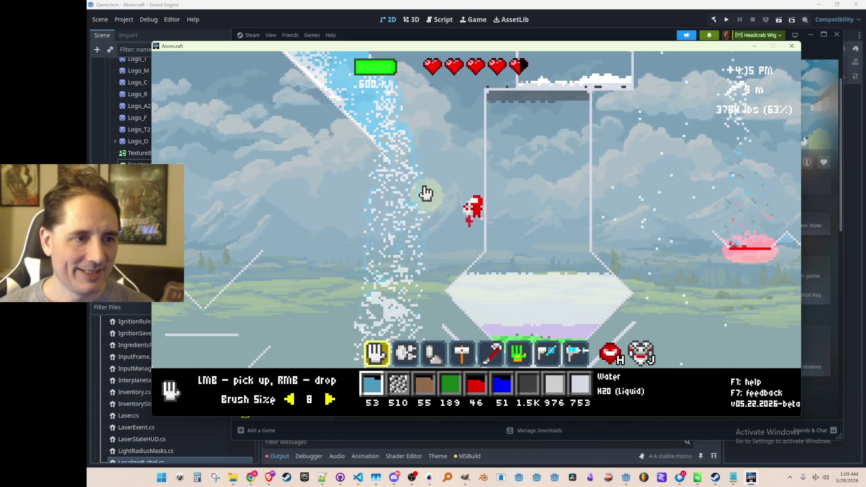
pyautogui.press('space')
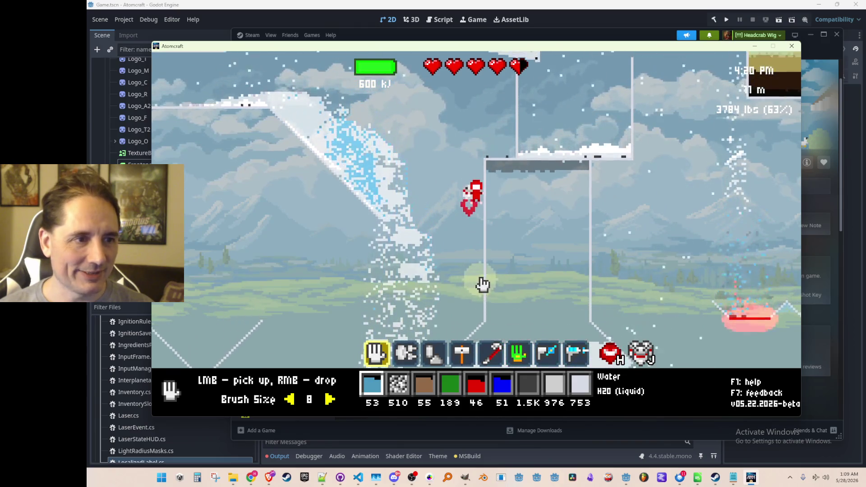
pyautogui.press('space')
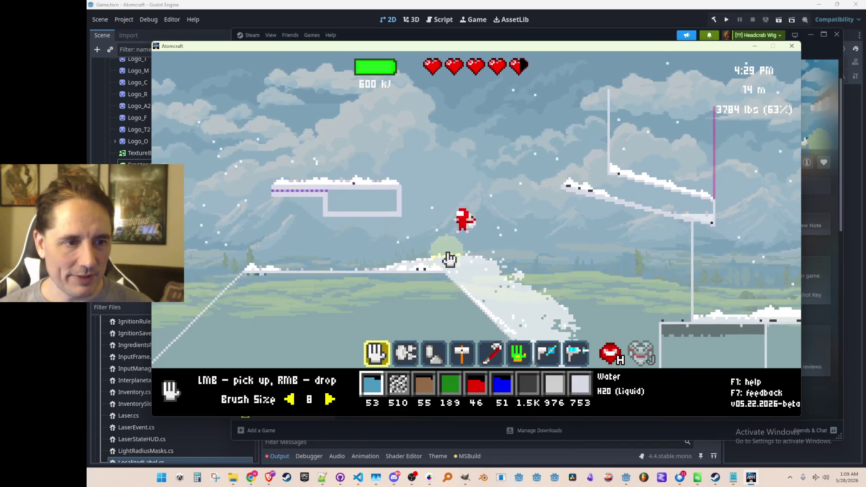
# Fly across the snowy ledge and use hotbar tool 2 to collect slush from the frozen slope.
pyautogui.press('a')
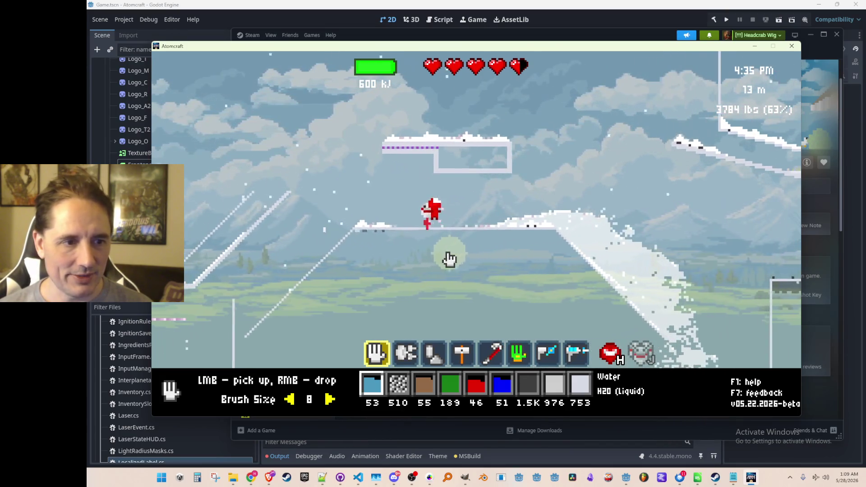
pyautogui.press('d')
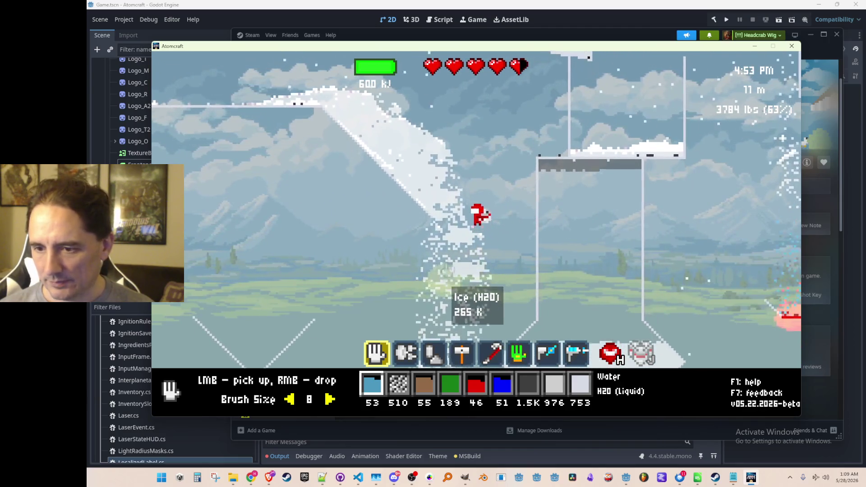
pyautogui.press('2')
pyautogui.moveTo(453, 204); pyautogui.dragTo(419, 333)
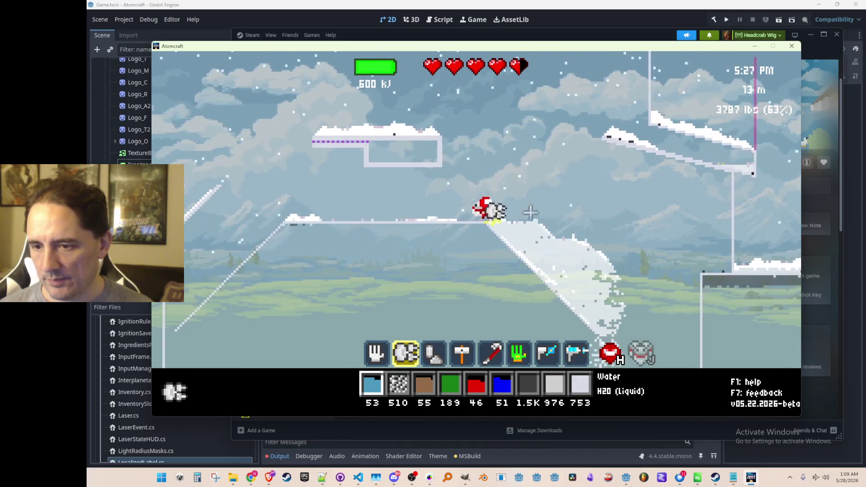
# Jetpack up, left and right across the snowy platform to the ceramic ledge by the water tank.
pyautogui.press('a')
pyautogui.press('w')
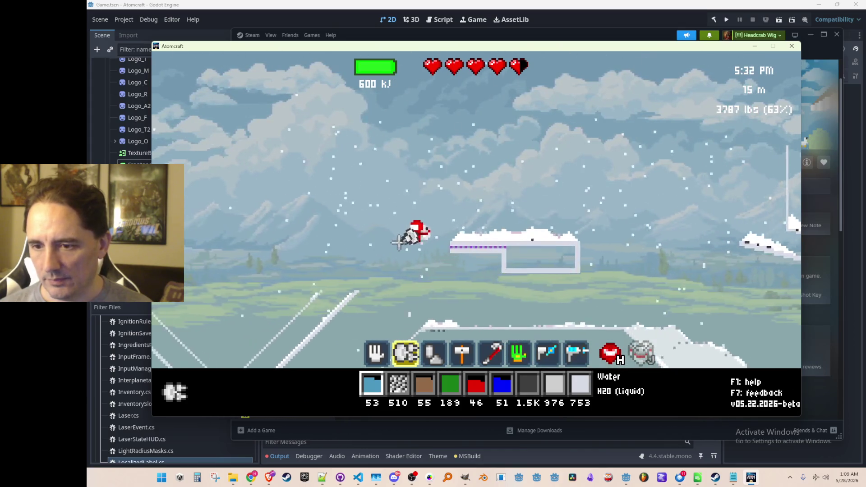
pyautogui.press('d')
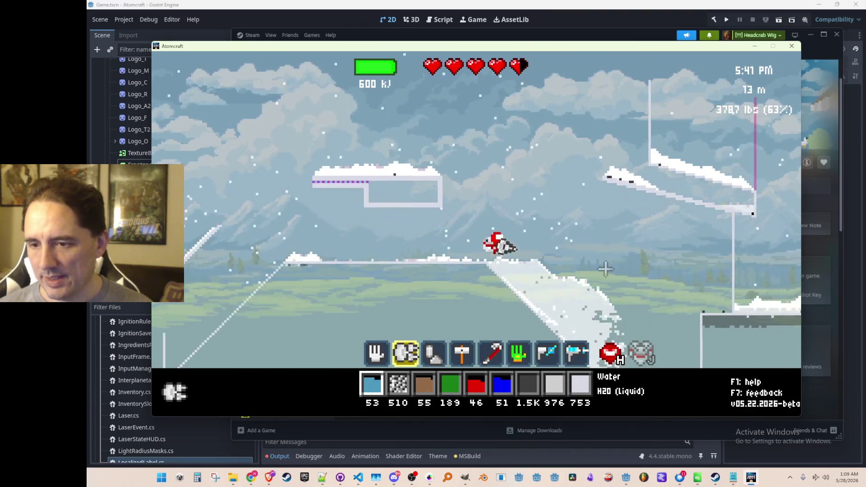
pyautogui.write('rain')
pyautogui.press('Return')
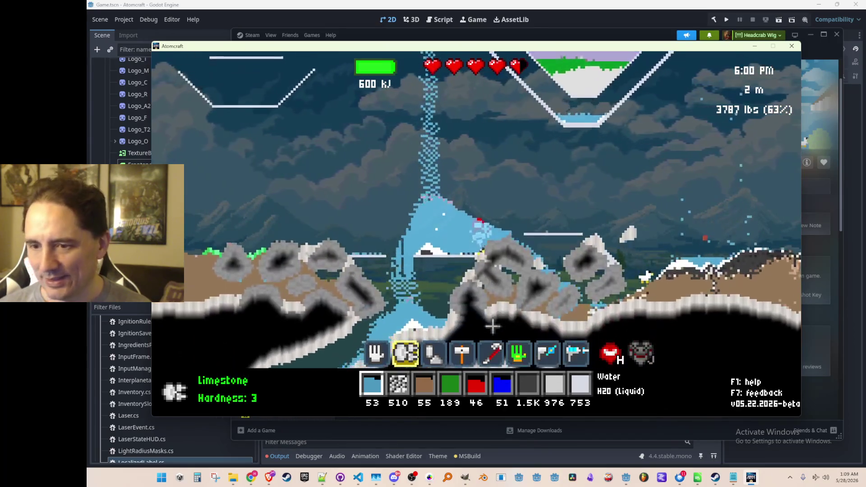
pyautogui.press('space')
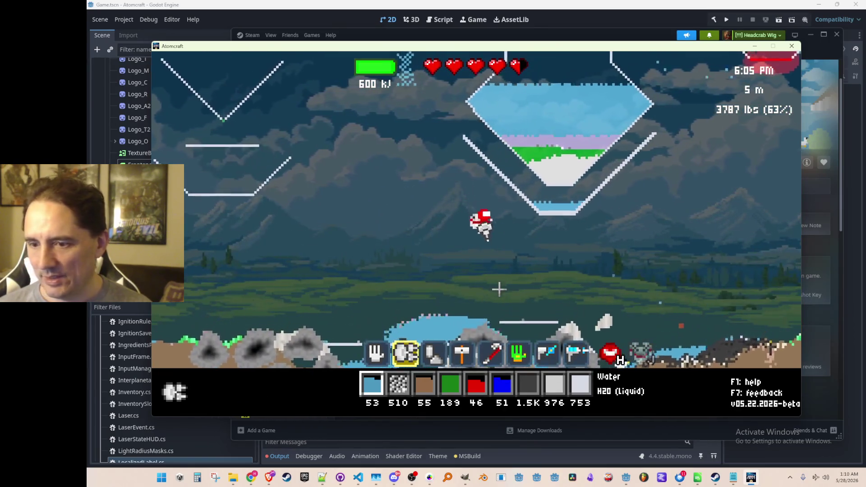
pyautogui.press('space')
pyautogui.press('space')
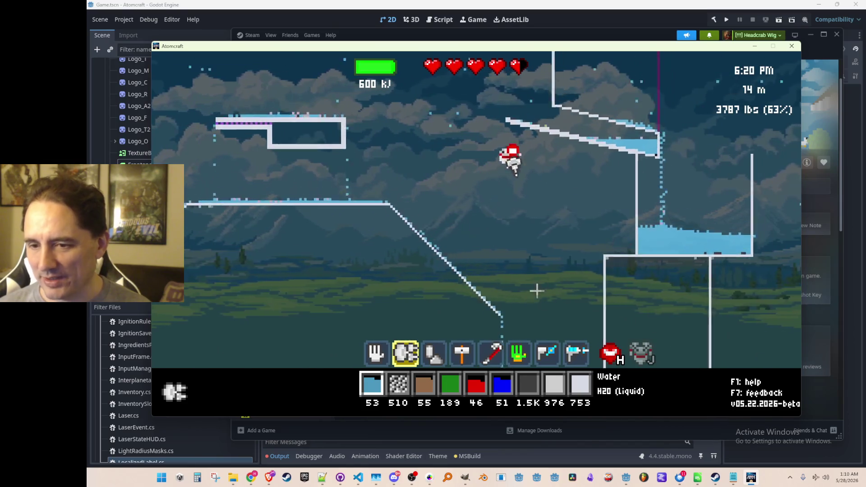
# Switch to the hand tool, land on the sloped platform, and drop the carried water there.
pyautogui.press('d')
pyautogui.press('3')
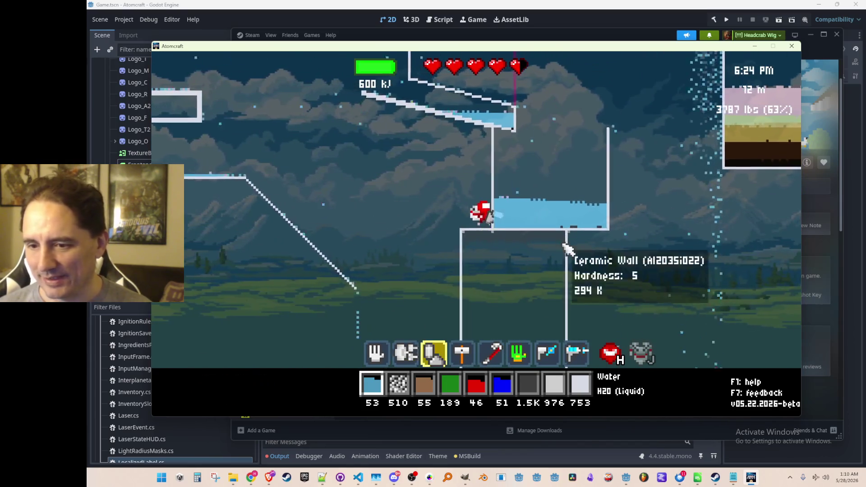
pyautogui.press('1')
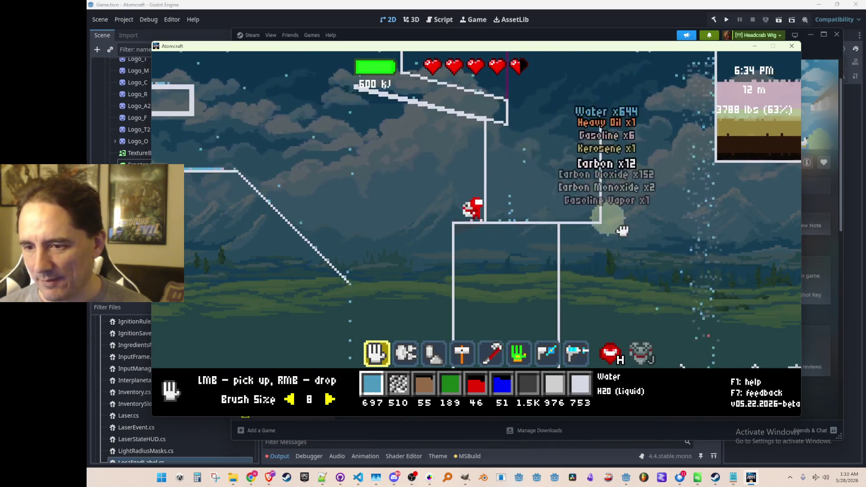
pyautogui.press('w')
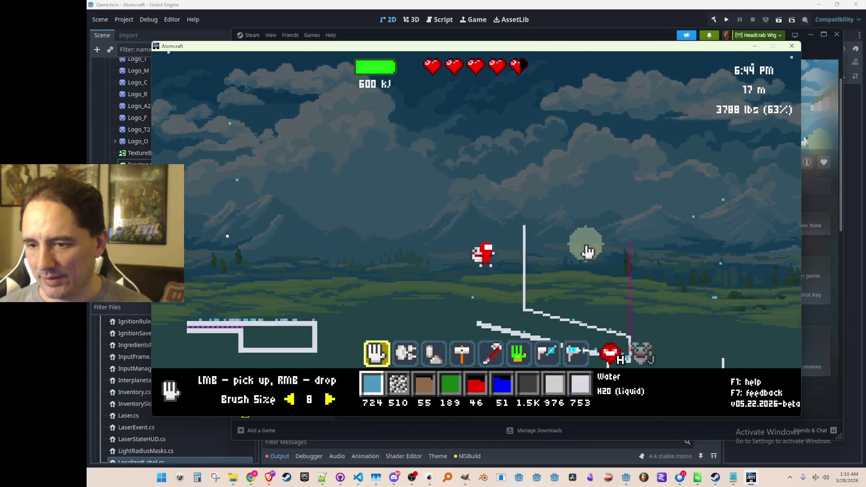
pyautogui.press('d')
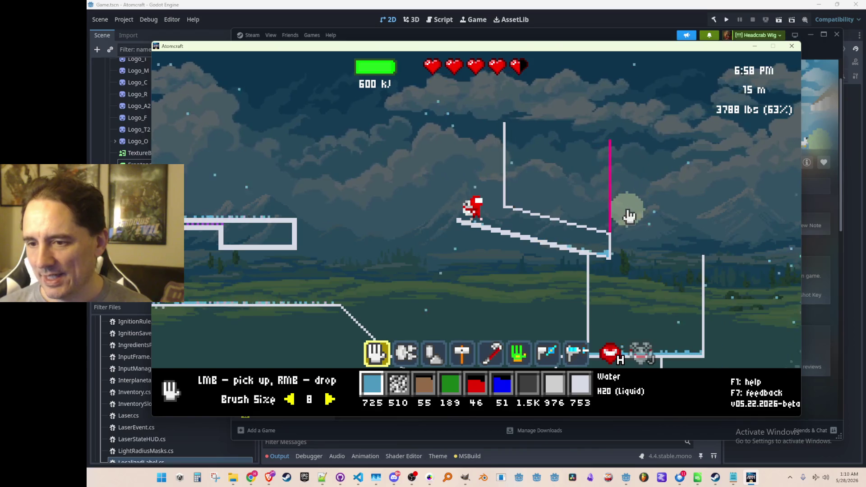
pyautogui.rightClick(570, 150)
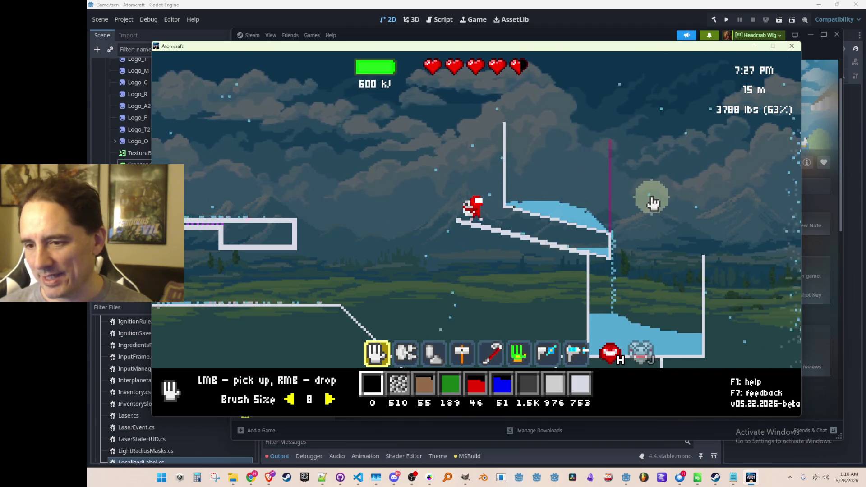
# Scoop water out of the tank and collect the water lying in the terrain below.
pyautogui.press('a')
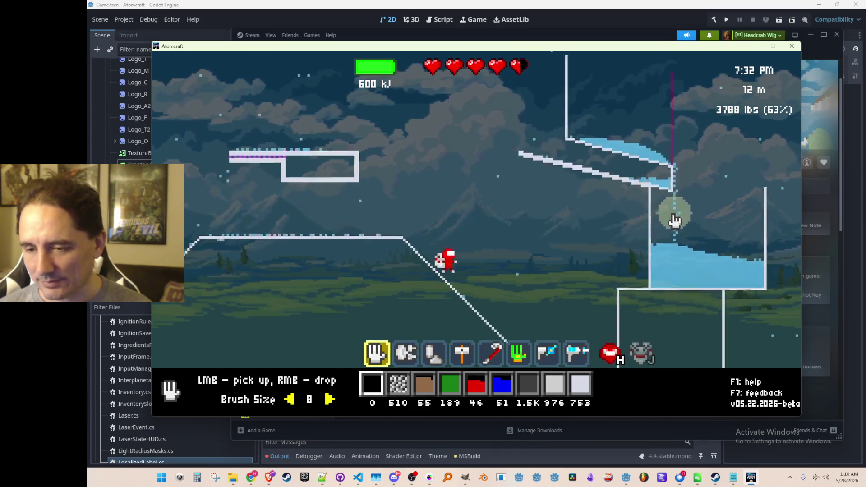
pyautogui.press('d')
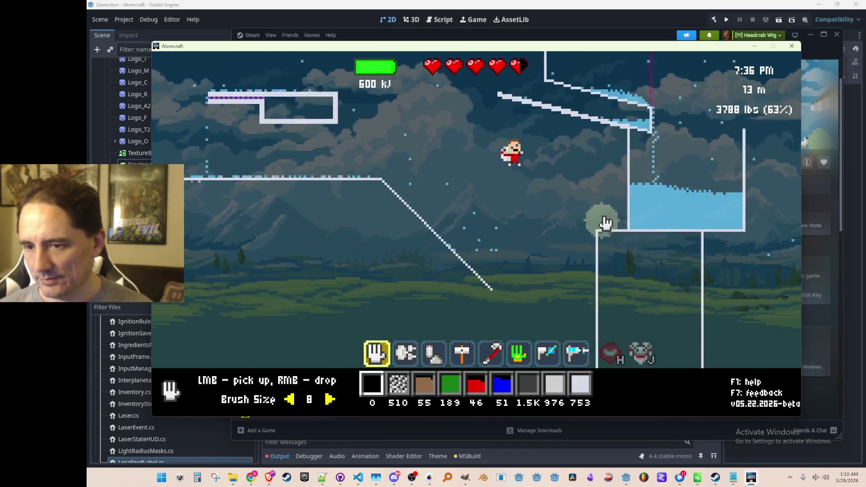
pyautogui.press('d')
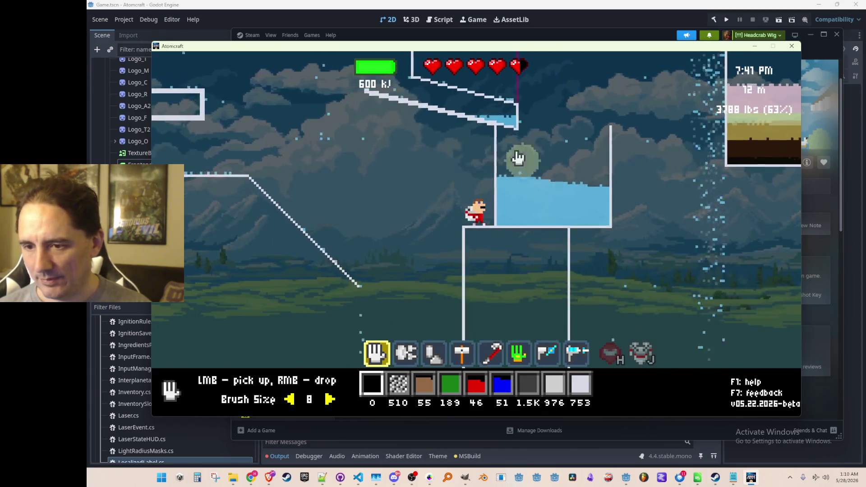
pyautogui.moveTo(524, 165); pyautogui.dragTo(490, 125)
pyautogui.press('a')
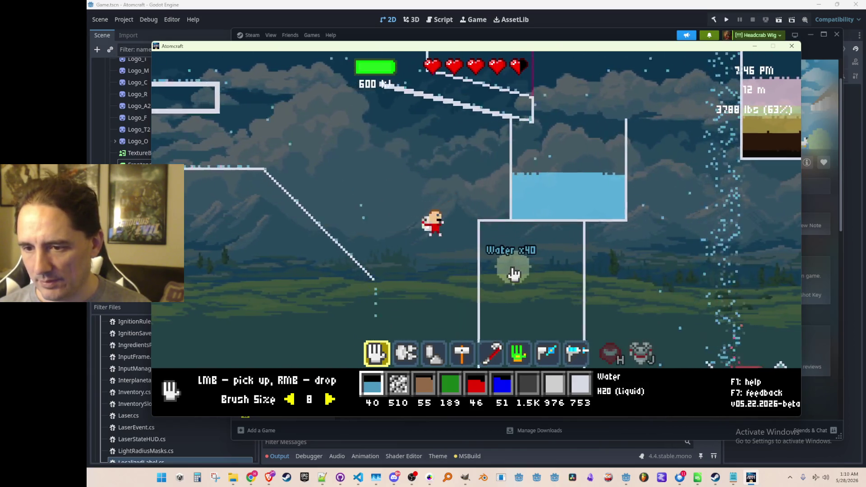
pyautogui.moveTo(516, 283)
pyautogui.mouseDown()
pyautogui.moveTo(523, 342)
pyautogui.moveTo(372, 350)
pyautogui.moveTo(428, 325)
pyautogui.moveTo(562, 224)
pyautogui.mouseUp()
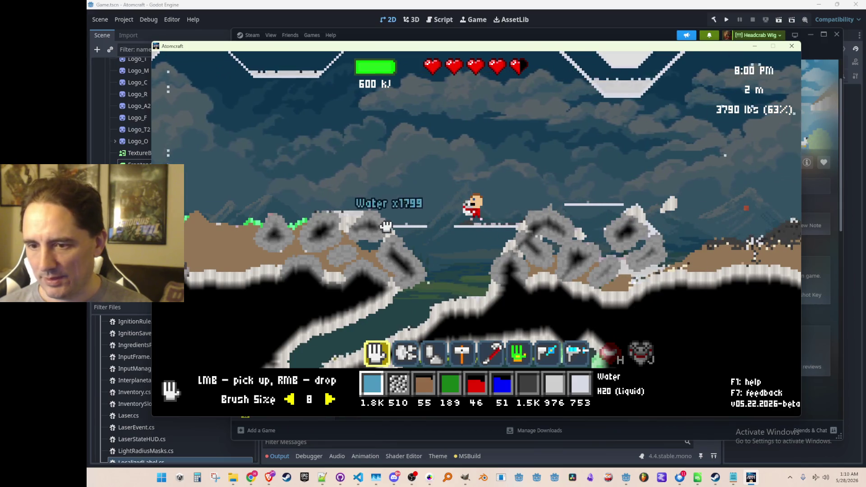
# Fly to the spaceship, enter it, review the Ship Inventory, and return to the systems menu.
pyautogui.press('w')
pyautogui.press('d')
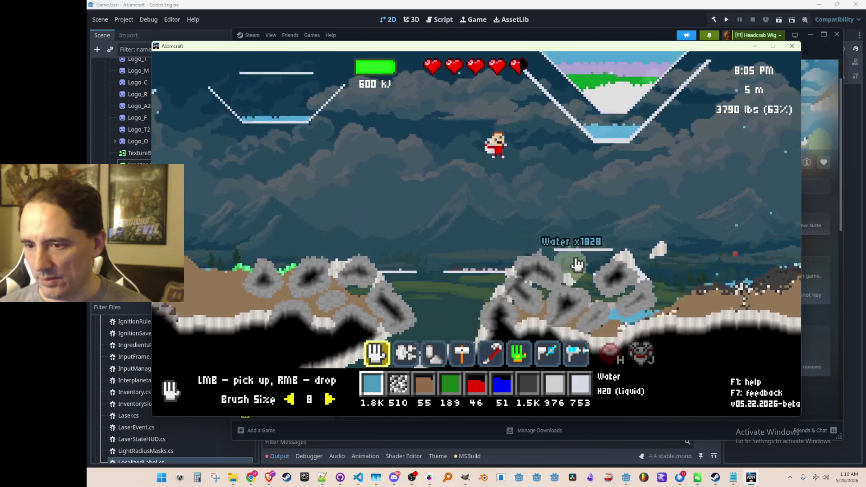
pyautogui.press('d')
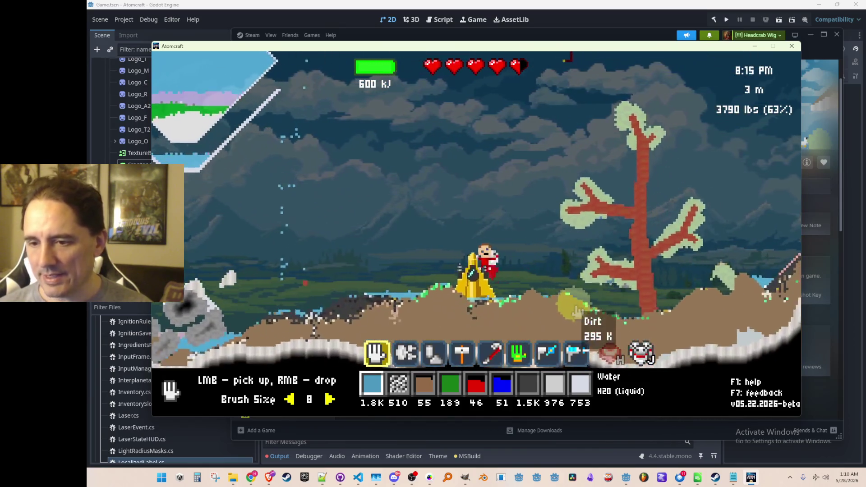
pyautogui.press('Return')
pyautogui.click(531, 206)
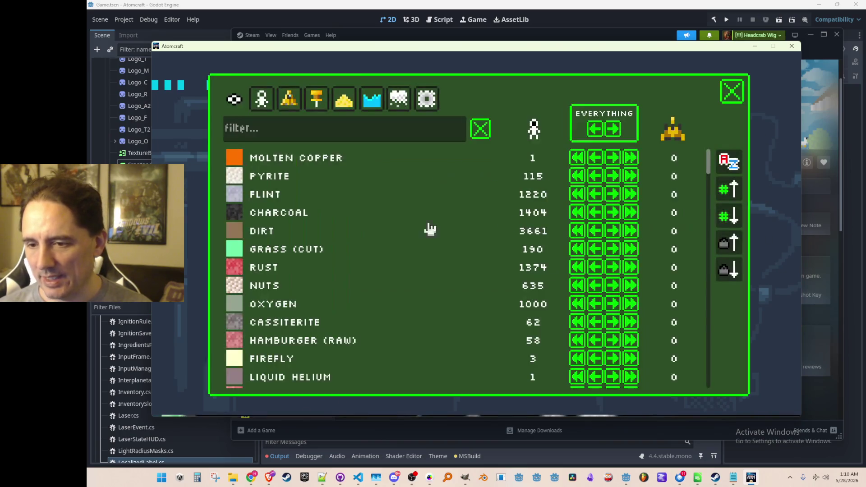
pyautogui.scroll(-4, 491, 257)
pyautogui.scroll(4, 489, 248)
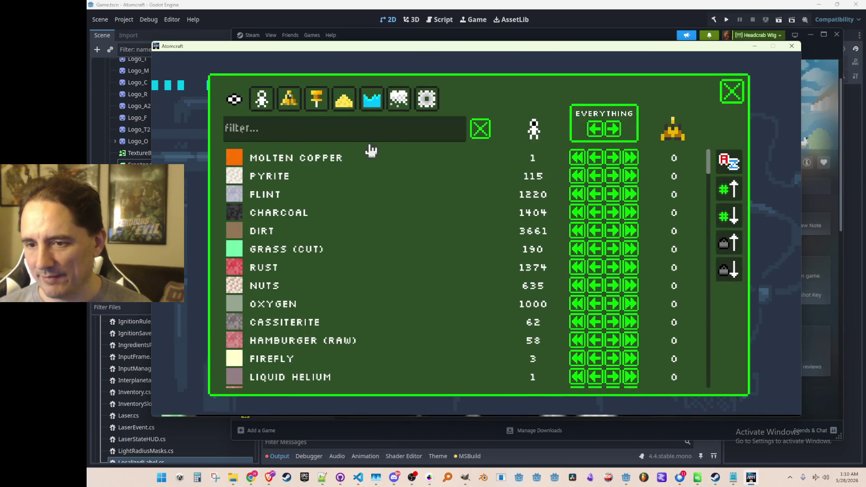
pyautogui.scroll(-3, 433, 259)
pyautogui.press('Escape')
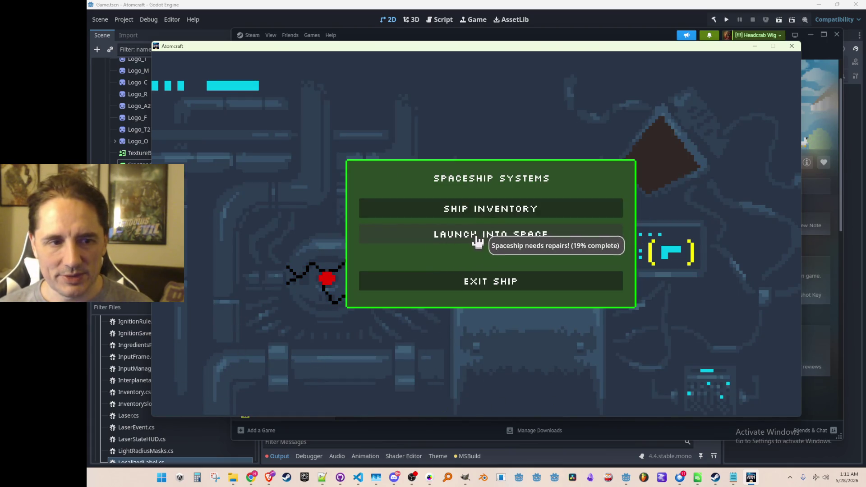
# Leave the spaceship, fly left over the pool, and scoop up its water.
pyautogui.press('Escape')
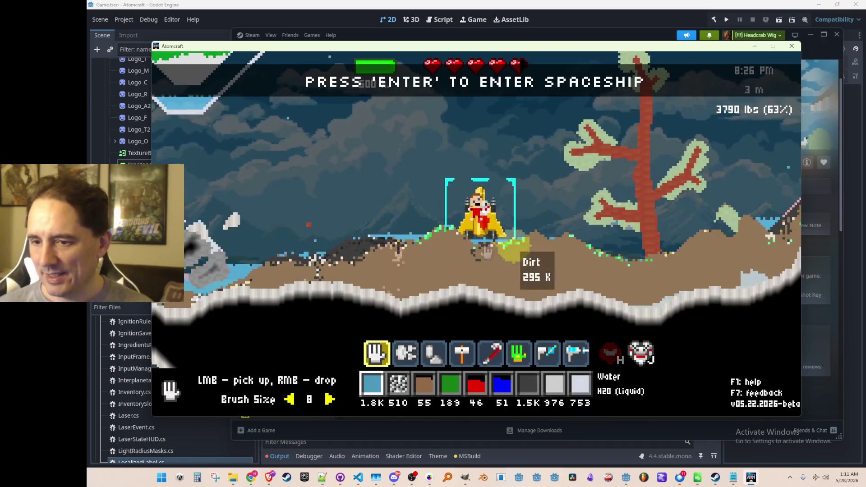
pyautogui.press('a')
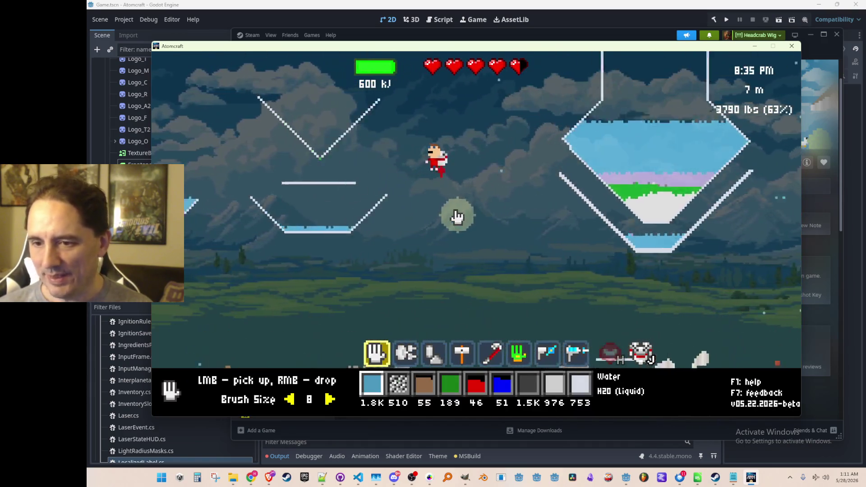
pyautogui.press('a')
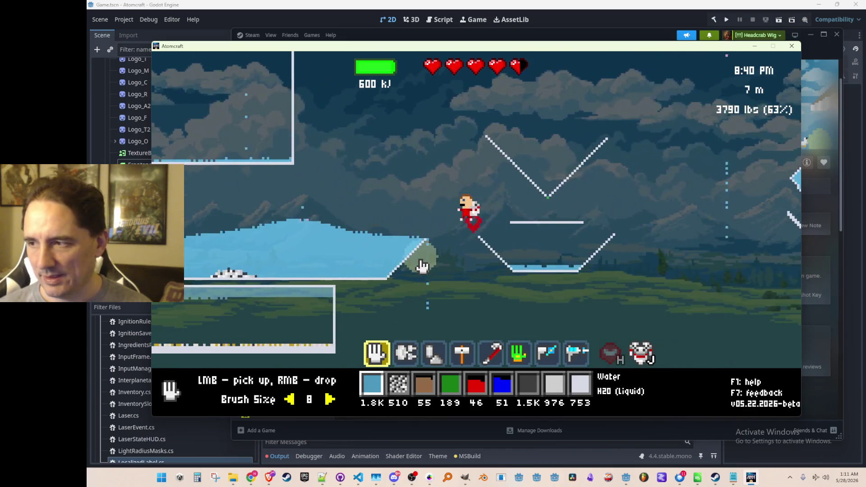
pyautogui.press('a')
pyautogui.moveTo(464, 260)
pyautogui.mouseDown()
pyautogui.moveTo(321, 255)
pyautogui.moveTo(620, 282)
pyautogui.moveTo(444, 255)
pyautogui.mouseUp()
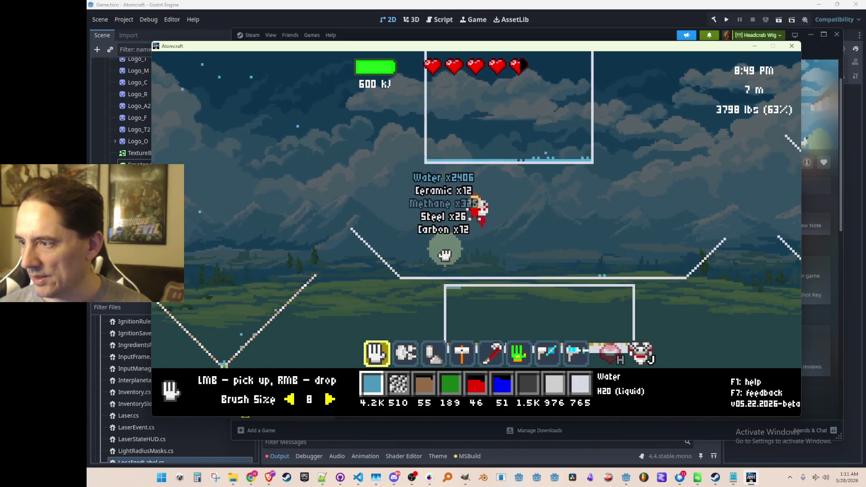
# Fly down-left, then climb up-right and drop down beside the open water tank.
pyautogui.press('a')
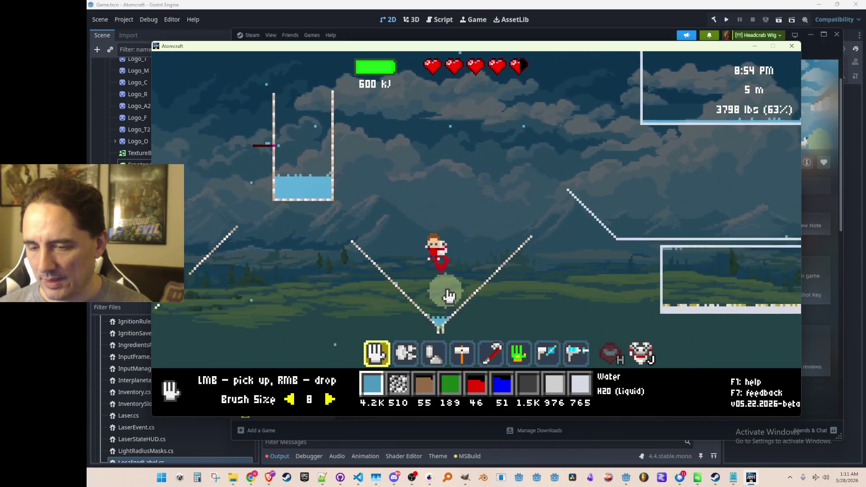
pyautogui.press('a')
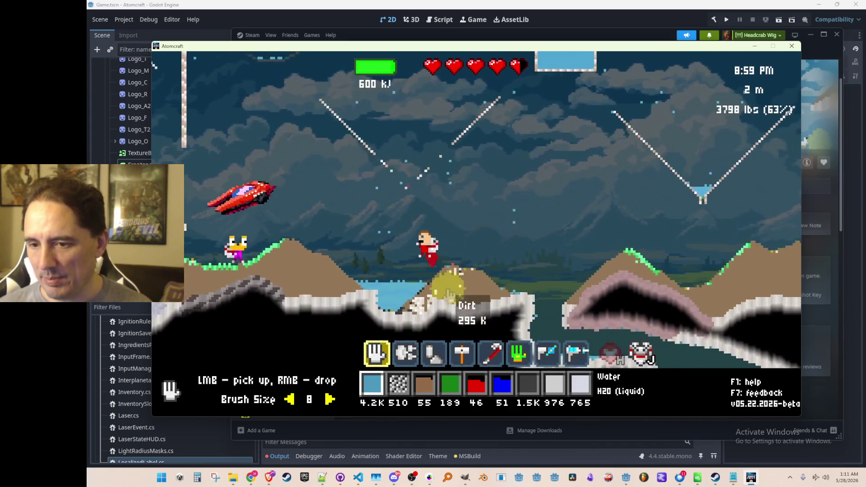
pyautogui.press('w')
pyautogui.press('d')
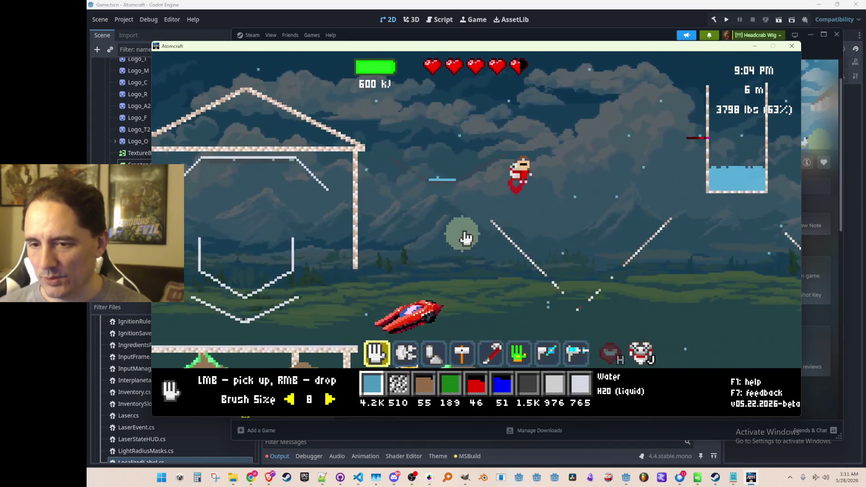
pyautogui.press('w')
pyautogui.press('d')
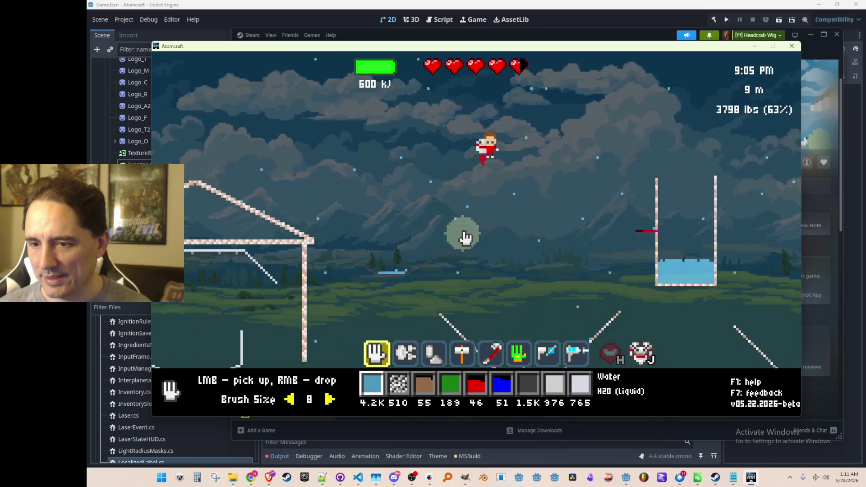
pyautogui.press('a')
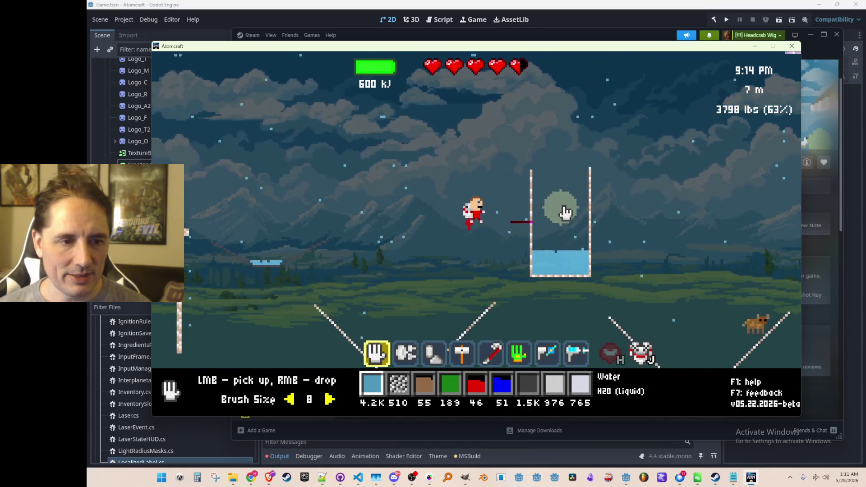
# Pour the held water into the open tank beside the sensor.
pyautogui.moveTo(535, 226)
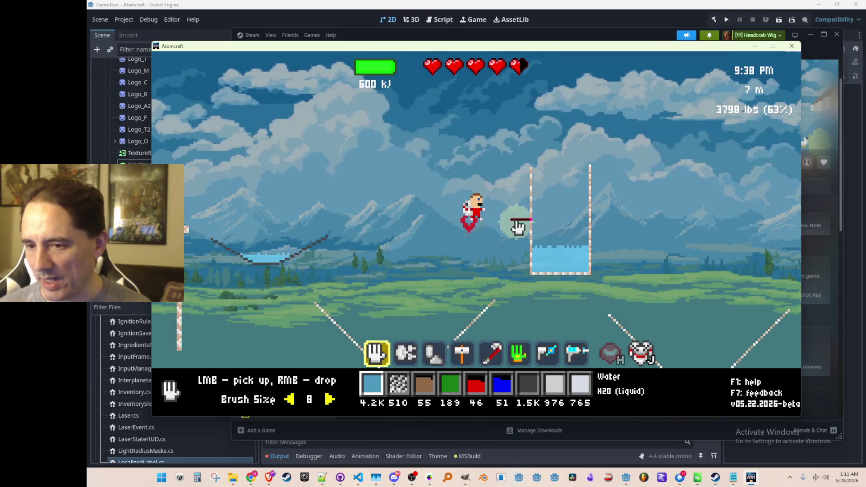
pyautogui.rightClick(576, 193)
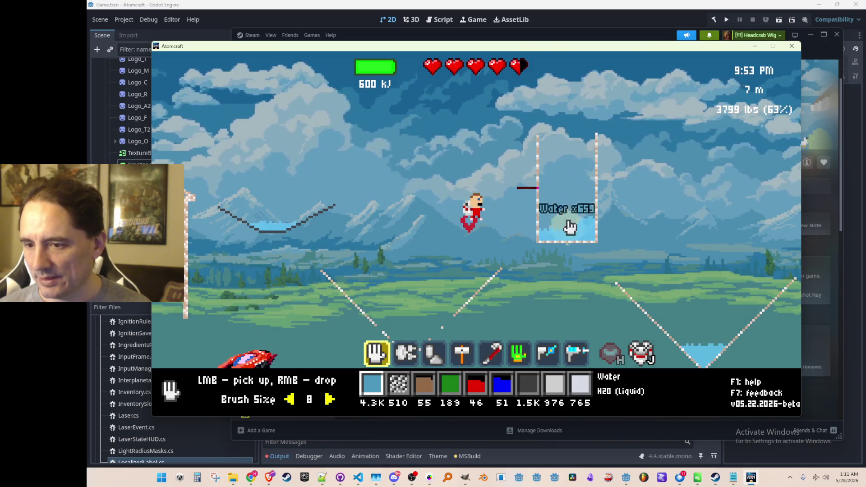
pyautogui.moveTo(574, 156); pyautogui.dragTo(585, 227)
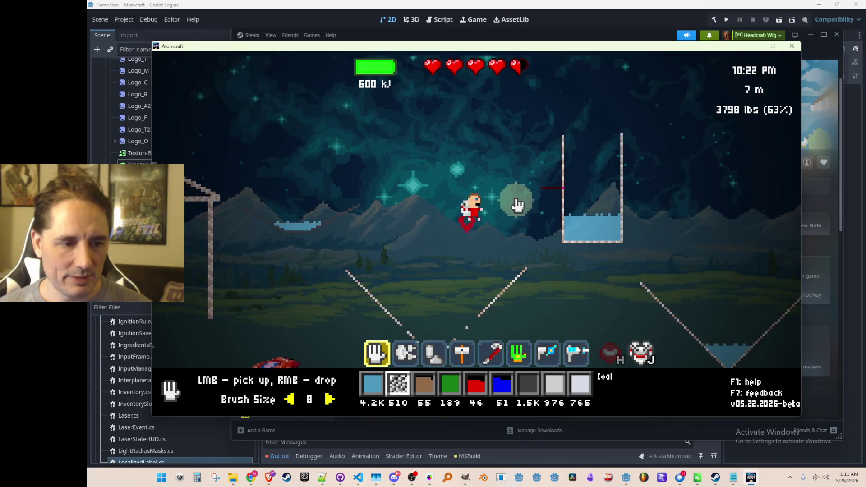
# Search materials for 'door' and assign Door (935) to hotbar slot 3, replacing Loam.
pyautogui.press('3')
pyautogui.press('i')
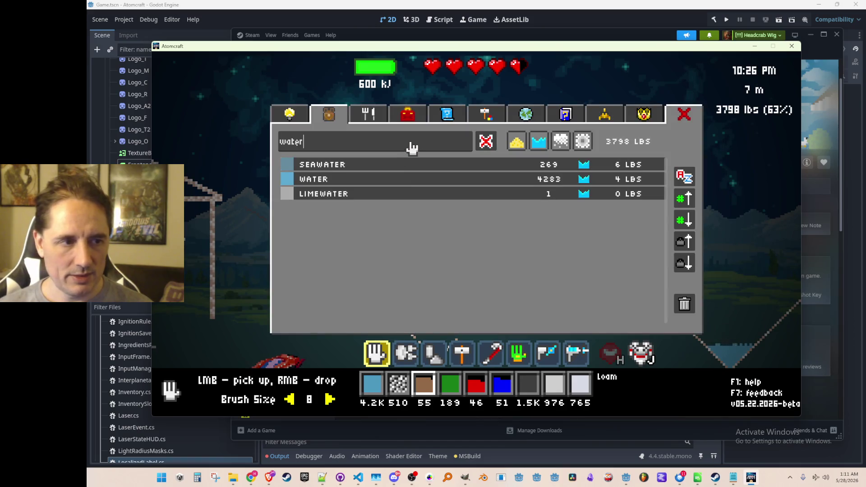
pyautogui.hotkey('ctrl', 'a')
pyautogui.write('door')
pyautogui.click(411, 166)
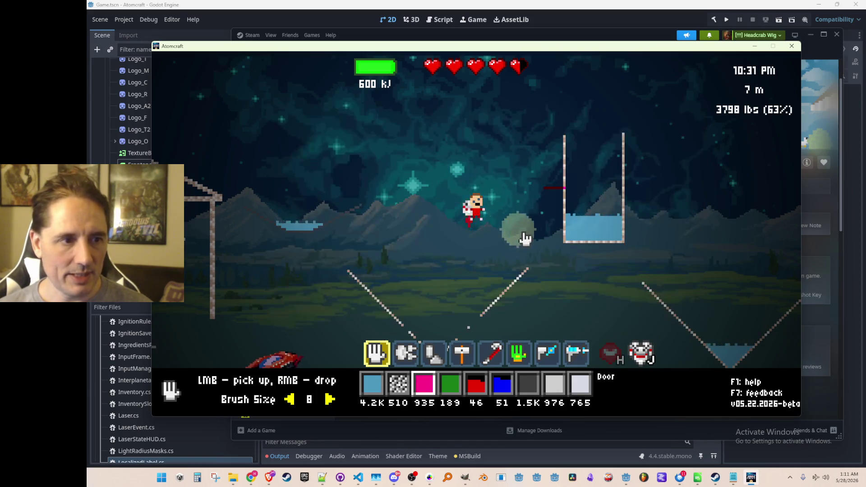
pyautogui.press('e')
pyautogui.scroll(-2, 524, 255)
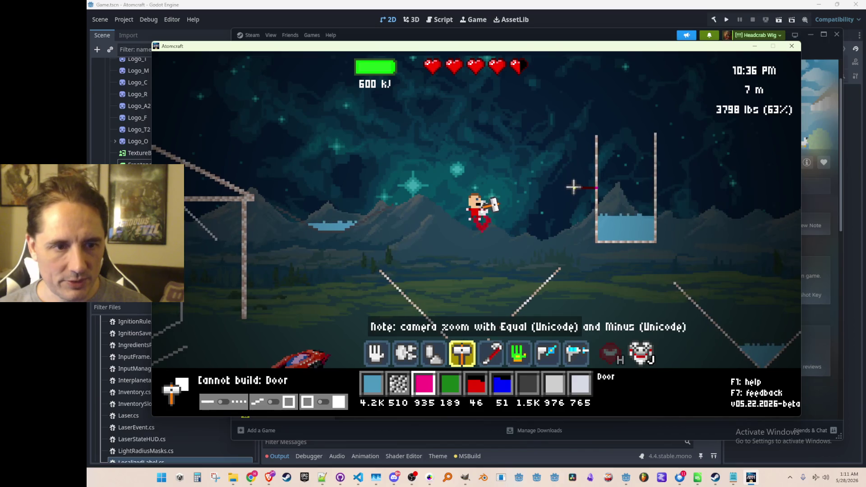
# Build two tall vertical Ceramic walls to form a second tank beside the first.
pyautogui.moveTo(573, 187)
pyautogui.mouseDown()
pyautogui.moveTo(509, 180)
pyautogui.moveTo(512, 188)
pyautogui.mouseUp()
pyautogui.scroll(-6, 560, 242)
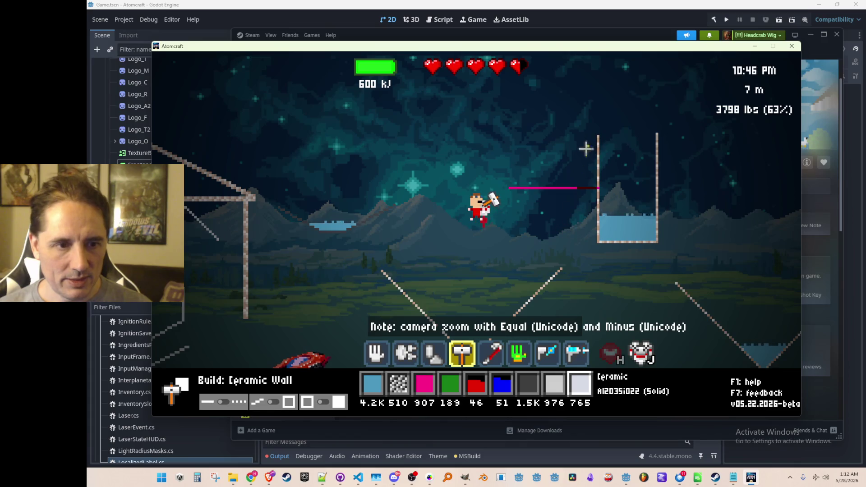
pyautogui.moveTo(578, 86); pyautogui.dragTo(578, 88)
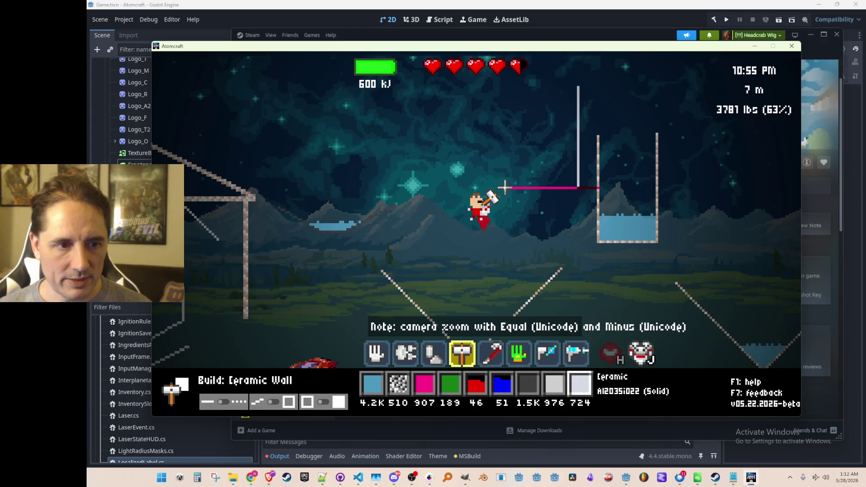
pyautogui.moveTo(507, 85); pyautogui.dragTo(508, 84)
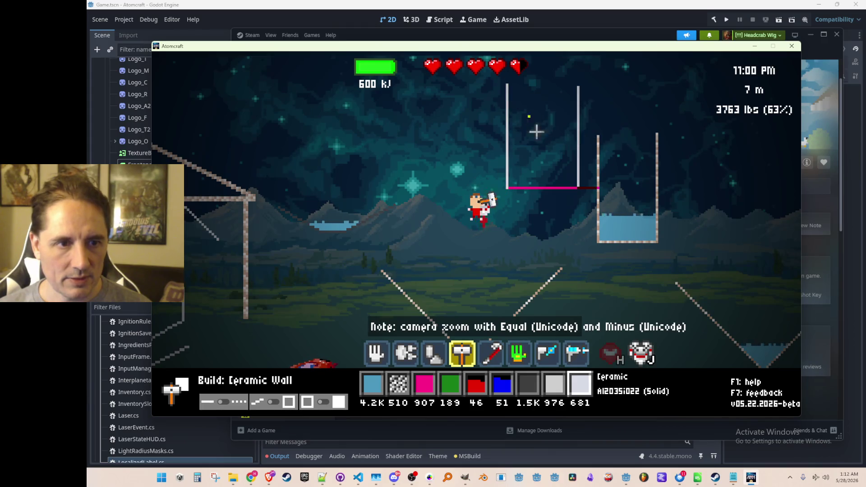
# Switch the material to Water and pour blobs into the left and right tanks.
pyautogui.scroll(8, 542, 166)
pyautogui.moveTo(550, 119); pyautogui.dragTo(544, 108)
pyautogui.press('a')
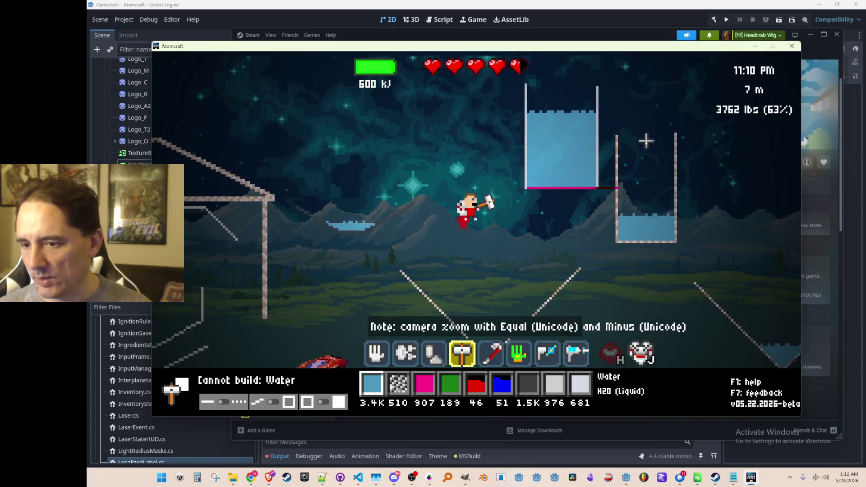
pyautogui.moveTo(643, 170); pyautogui.dragTo(670, 120)
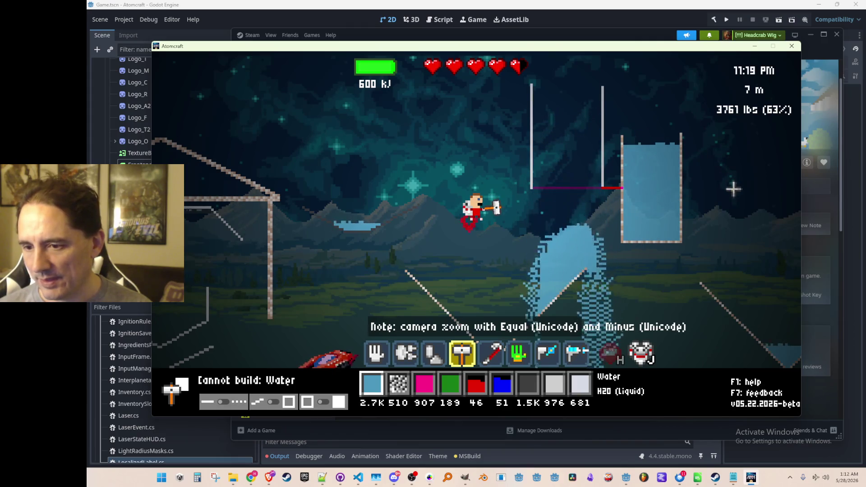
pyautogui.press('d')
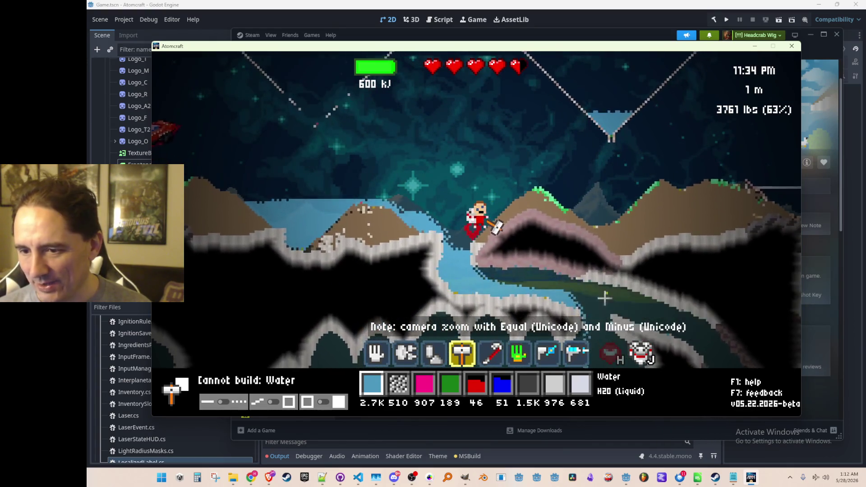
# Scoop the spilled water back up from both containers, raising Water to 3.8K, and drop into the cave.
pyautogui.press('3')
pyautogui.scroll(2, 595, 302)
pyautogui.moveTo(530, 299)
pyautogui.mouseDown()
pyautogui.moveTo(382, 232)
pyautogui.moveTo(225, 216)
pyautogui.moveTo(412, 235)
pyautogui.moveTo(593, 340)
pyautogui.moveTo(600, 311)
pyautogui.mouseUp()
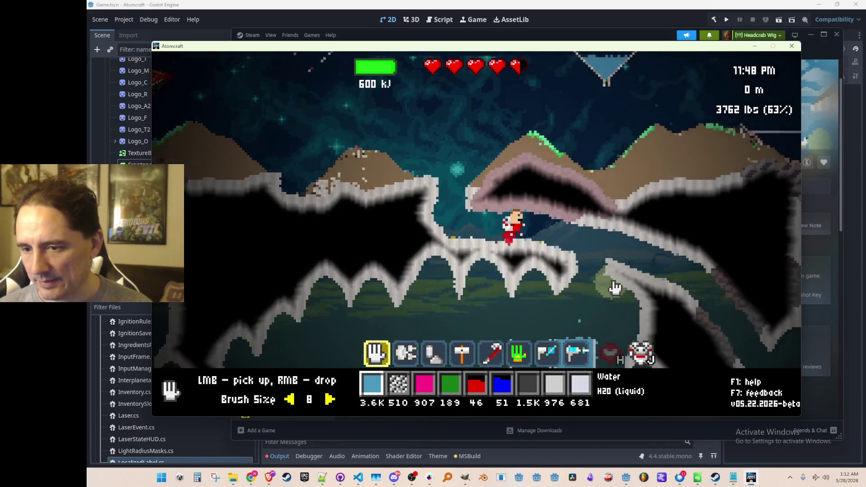
pyautogui.press('a')
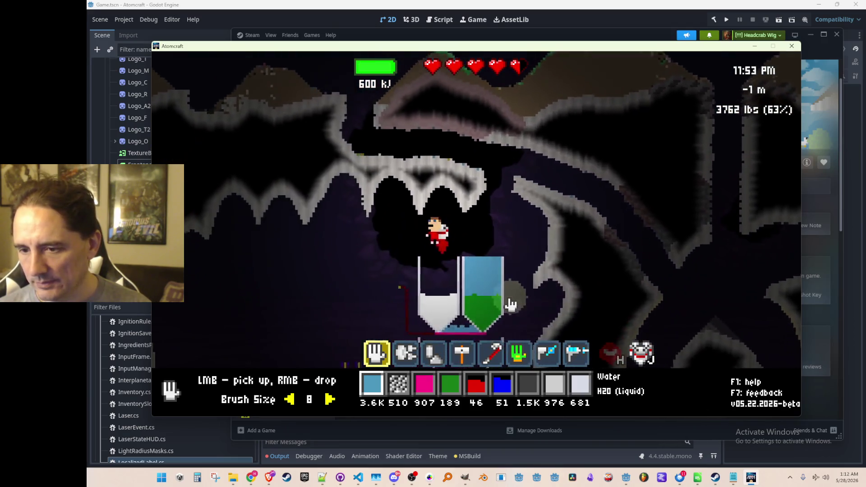
pyautogui.moveTo(559, 253)
pyautogui.mouseDown()
pyautogui.moveTo(556, 243)
pyautogui.moveTo(547, 247)
pyautogui.moveTo(545, 292)
pyautogui.mouseUp()
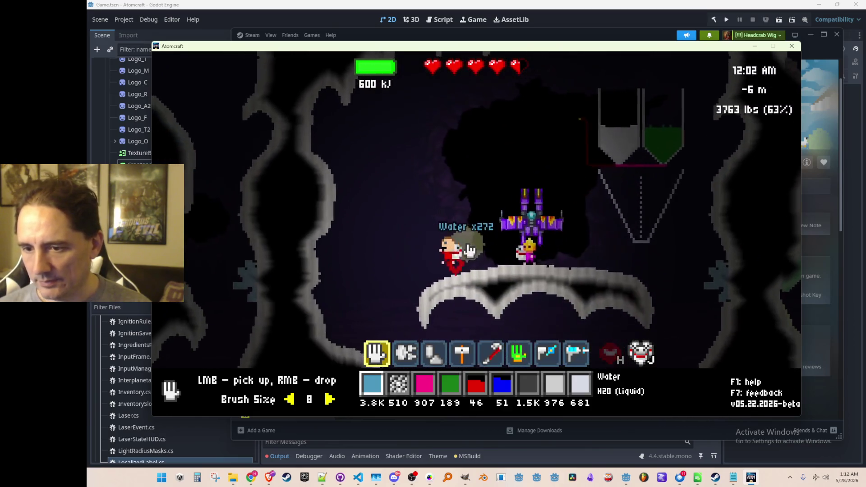
pyautogui.press('2')
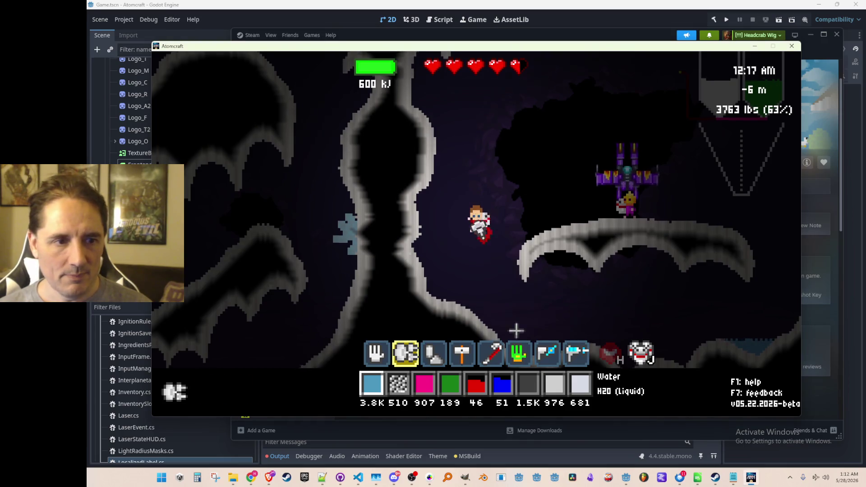
# Descend to -22 m and spray water on the molten apatite, discovering Mercury.
pyautogui.press('d')
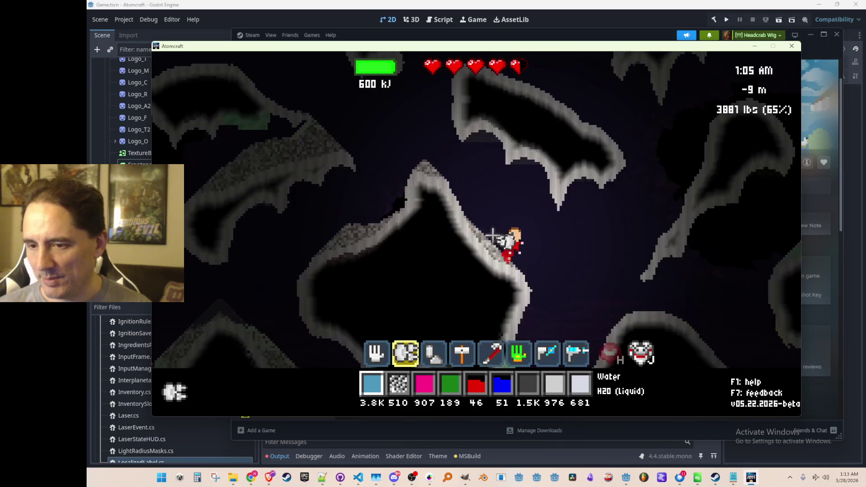
pyautogui.press('d')
pyautogui.press('a')
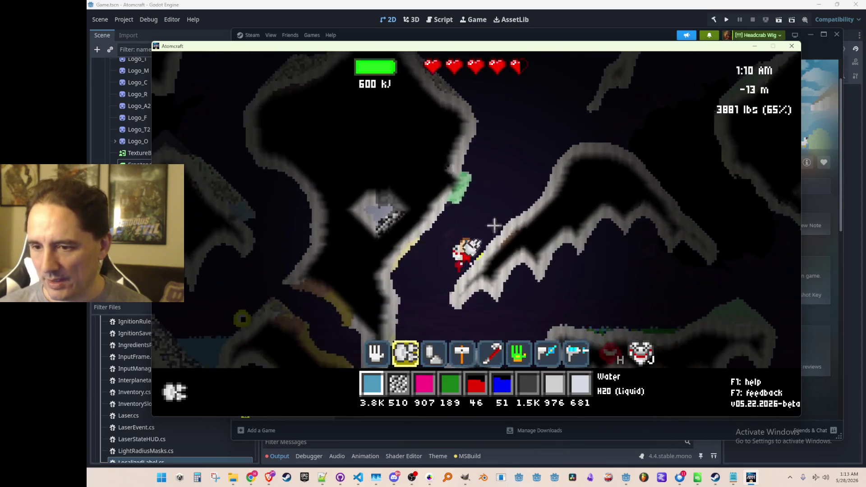
pyautogui.press('d')
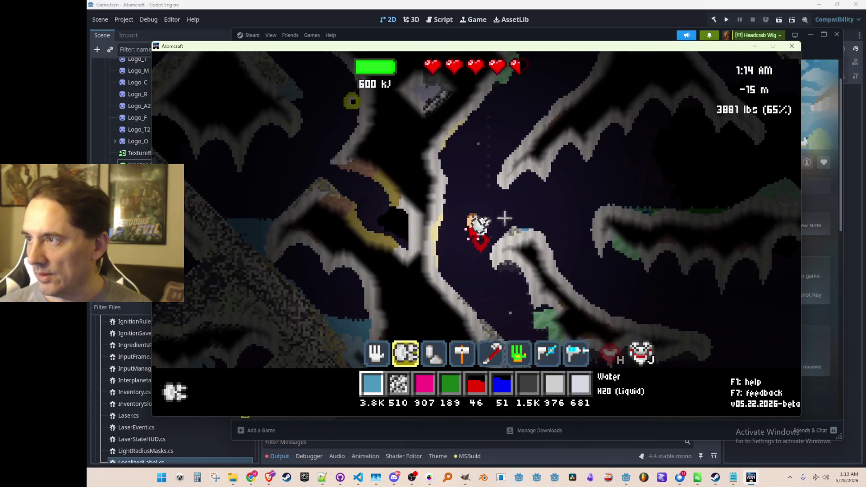
pyautogui.press('d')
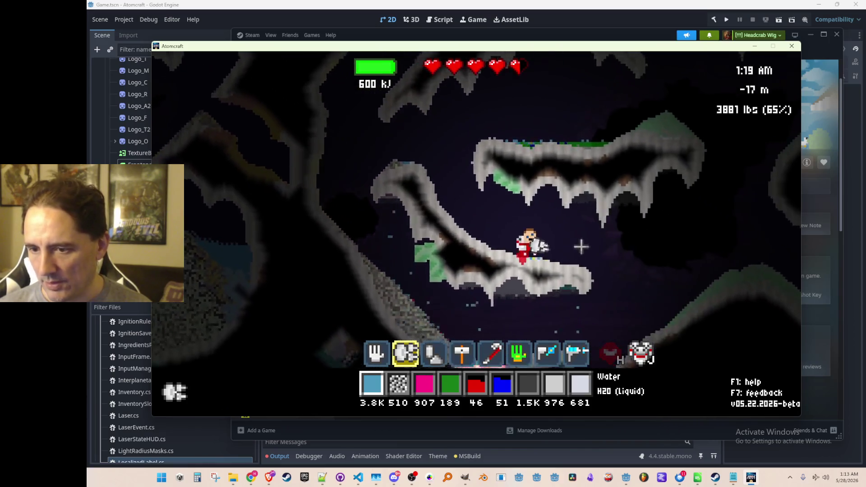
pyautogui.press('a')
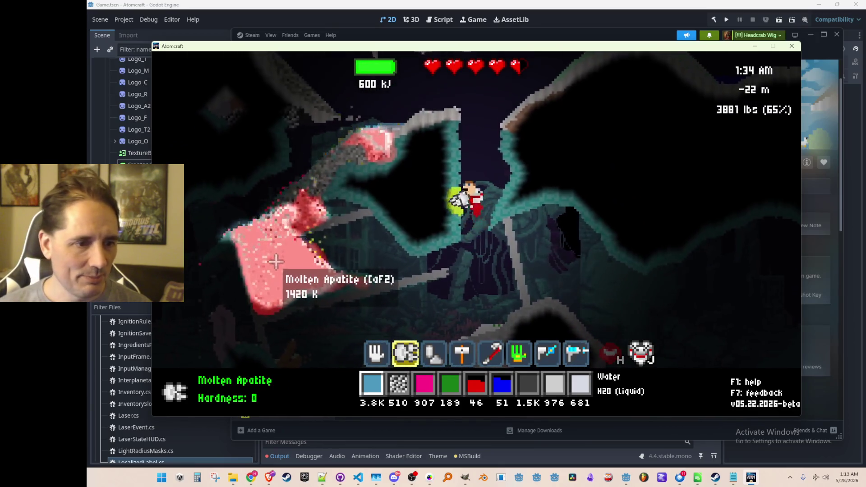
pyautogui.moveTo(254, 221); pyautogui.dragTo(319, 188)
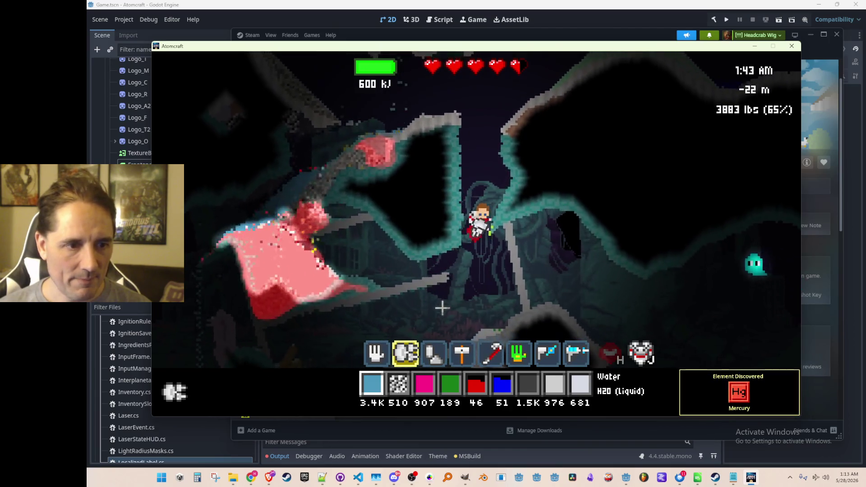
# Fly back up away from the molten pool and return to the mining tool.
pyautogui.press('d')
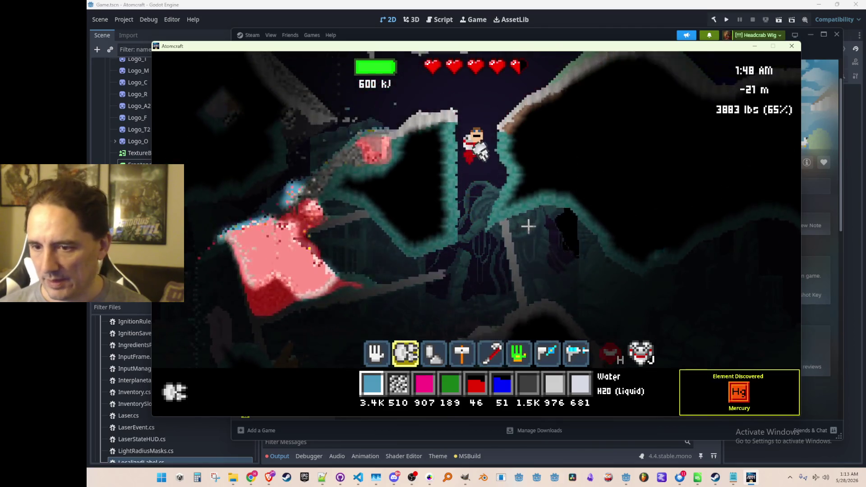
pyautogui.press('w')
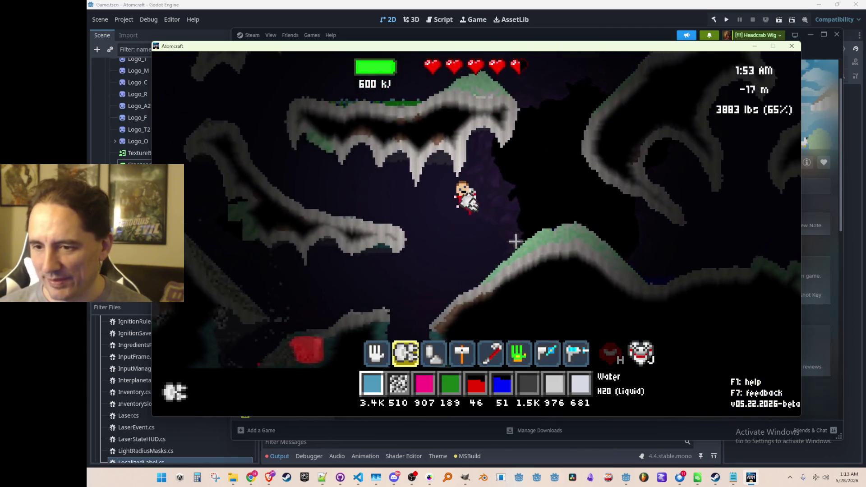
pyautogui.press('d')
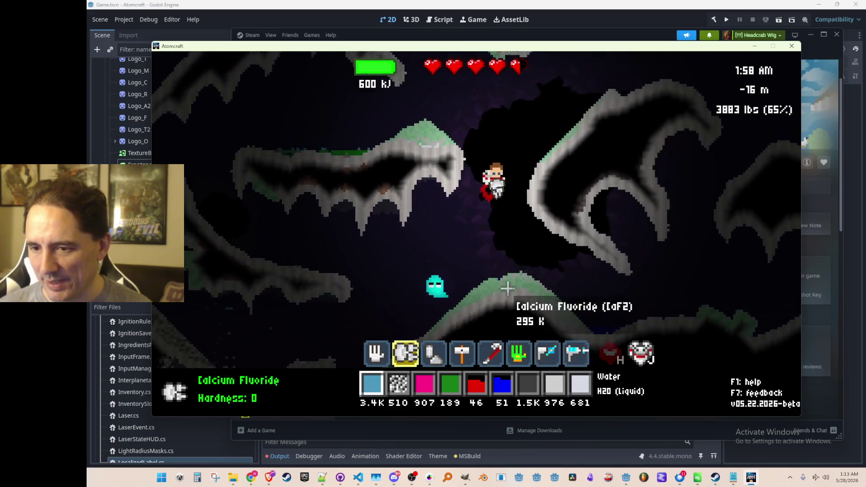
pyautogui.press('a')
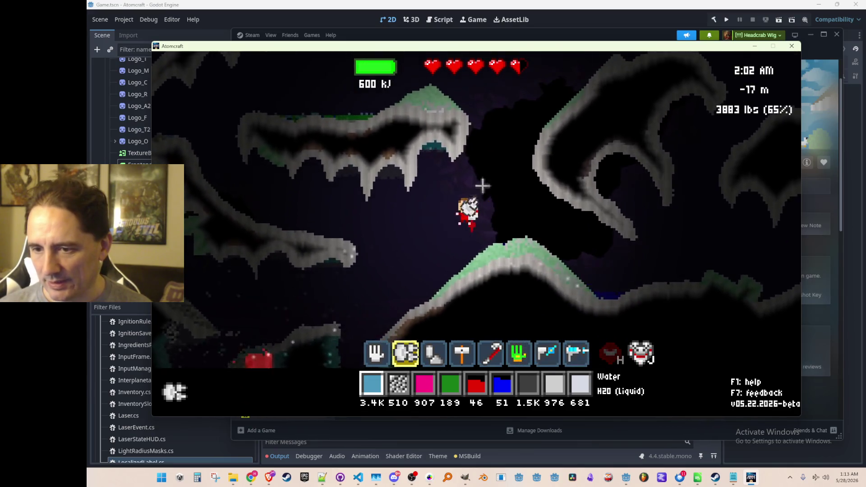
pyautogui.press('8')
pyautogui.press('1')
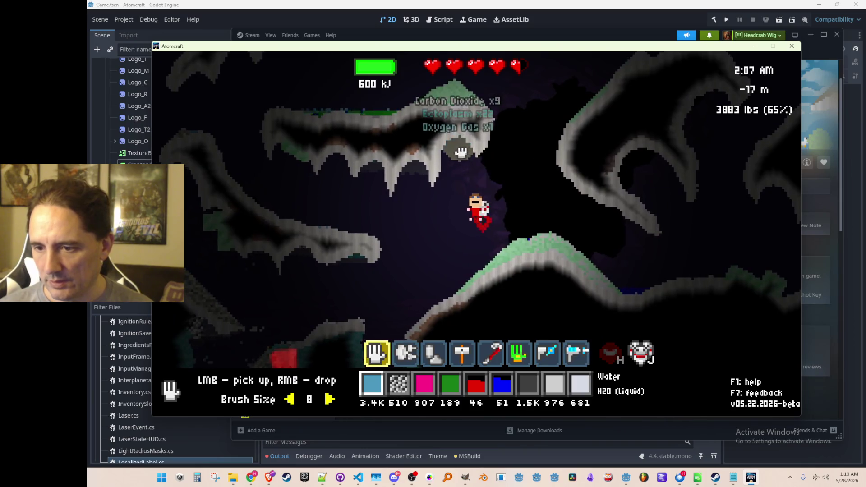
pyautogui.press('w')
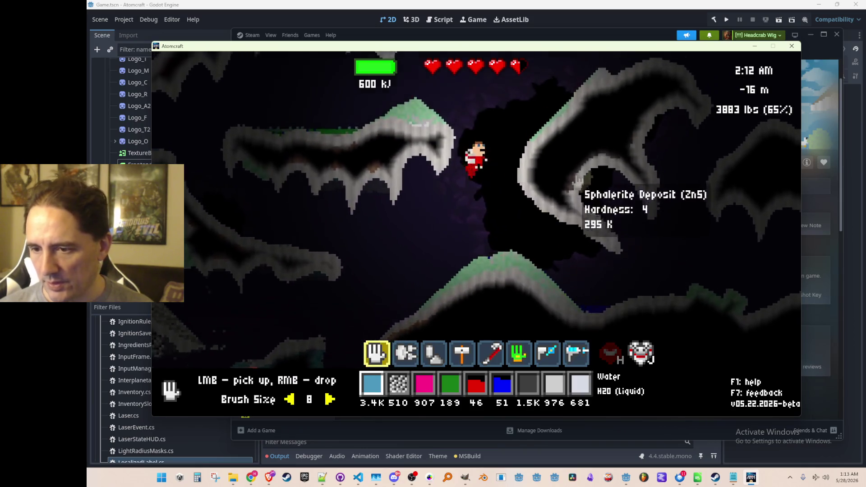
pyautogui.press('2')
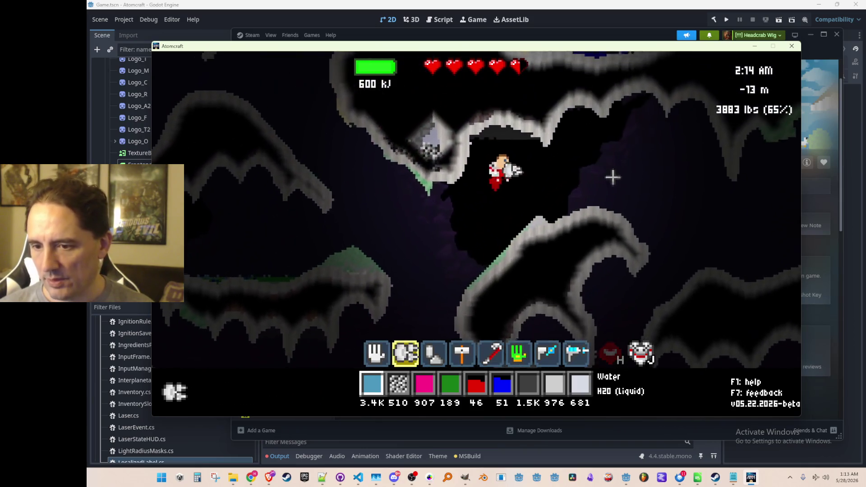
# Mine the fluorite and sphalerite deposits, yielding Sphalerite x177 plus Cadmium, Indium, Gallium and Germanium.
pyautogui.press('d')
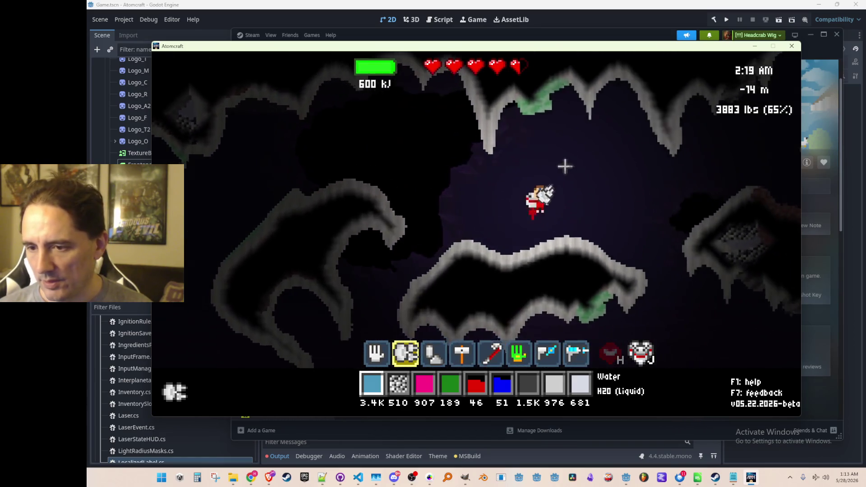
pyautogui.press('a')
pyautogui.press('w')
pyautogui.click(460, 145)
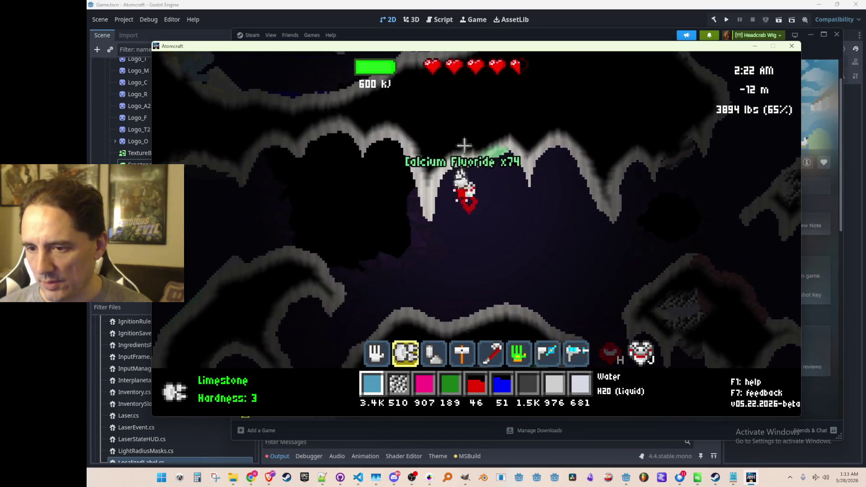
pyautogui.moveTo(501, 149)
pyautogui.mouseDown()
pyautogui.moveTo(498, 180)
pyautogui.moveTo(464, 183)
pyautogui.moveTo(519, 216)
pyautogui.moveTo(554, 254)
pyautogui.mouseUp()
pyautogui.press('d')
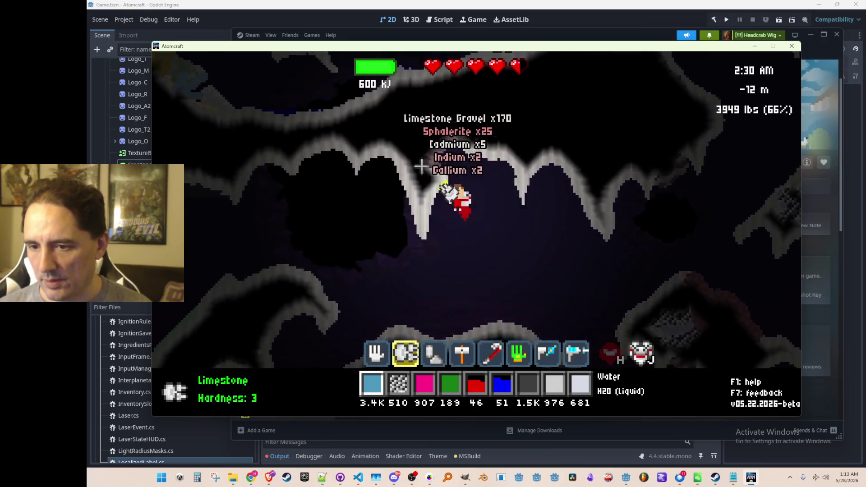
pyautogui.moveTo(421, 167)
pyautogui.mouseDown()
pyautogui.moveTo(429, 158)
pyautogui.moveTo(495, 193)
pyautogui.mouseUp()
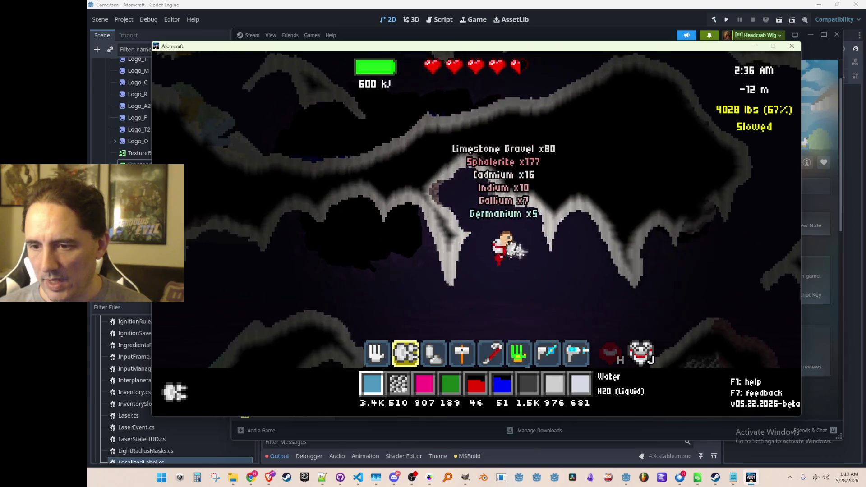
# Toggle the debug console and inventory, then fly up and right through the cave.
pyautogui.press('`')
pyautogui.press('`')
pyautogui.press('i')
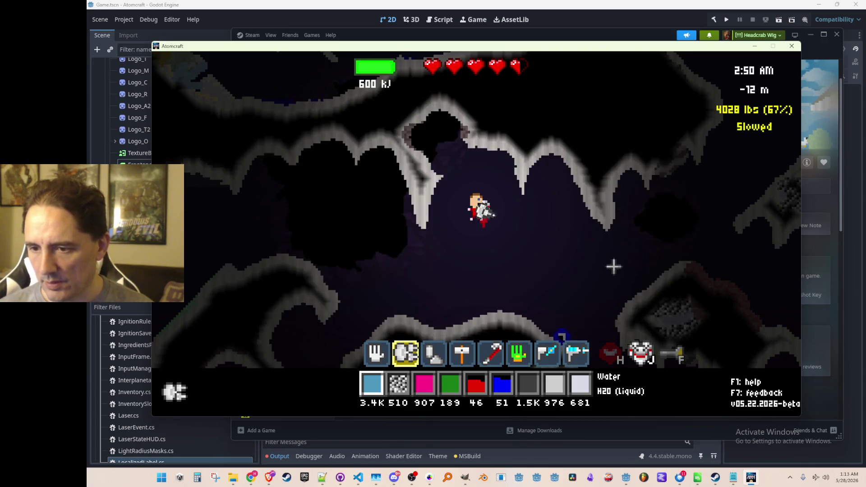
pyautogui.press('w')
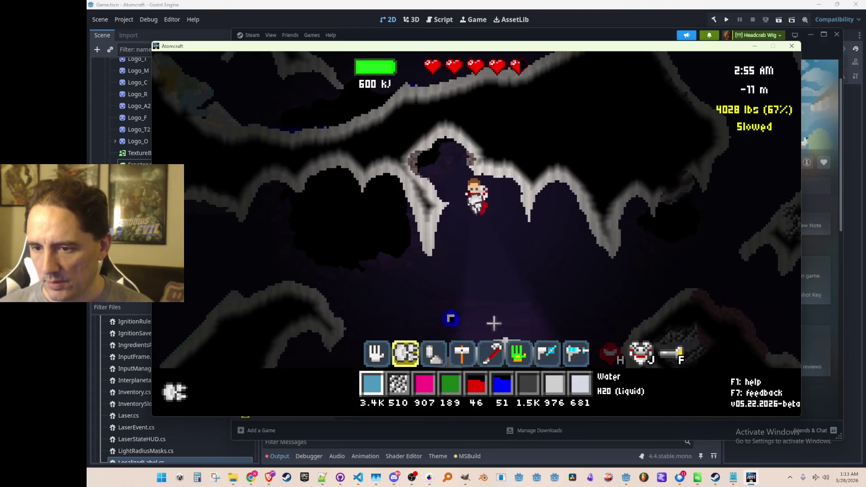
pyautogui.press('d')
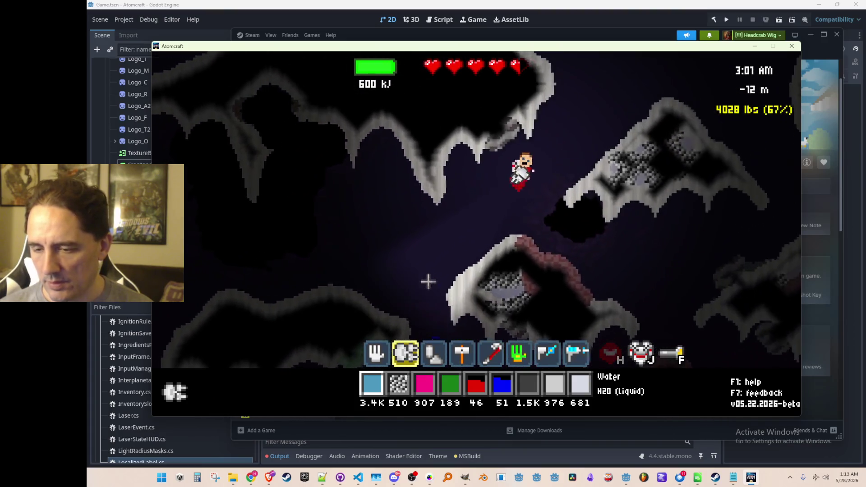
pyautogui.press('1')
pyautogui.press('a')
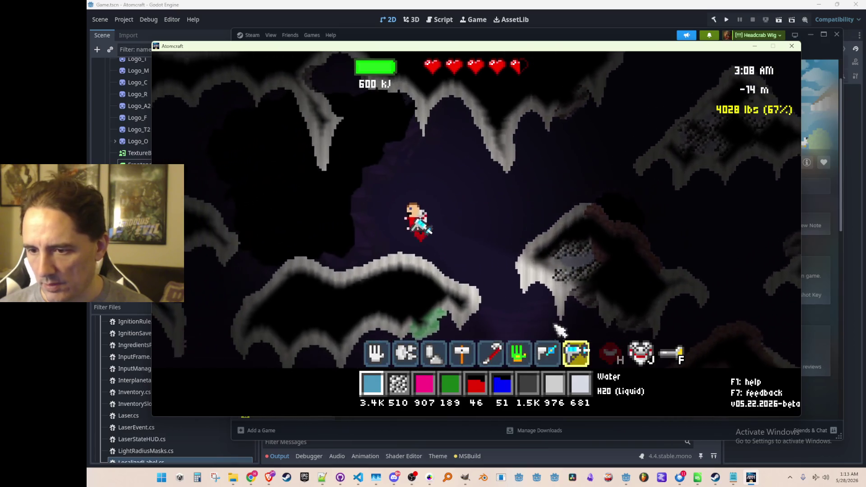
pyautogui.press('d')
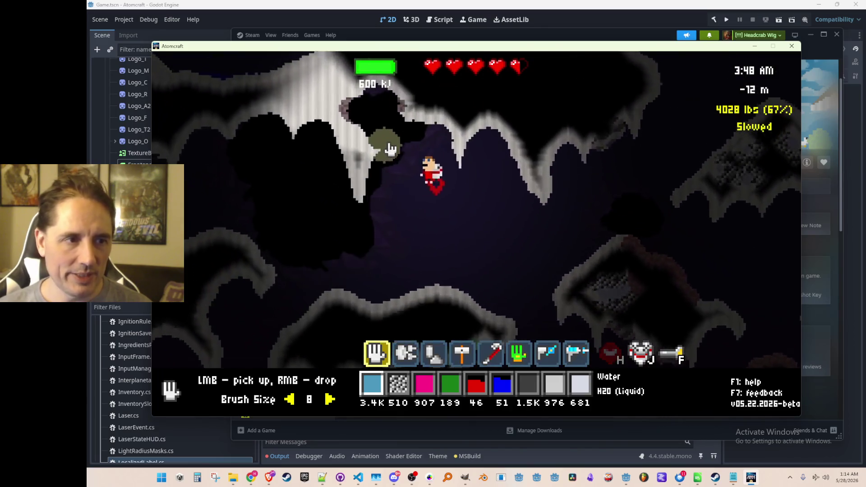
# Mine through the cave collecting Celestine, Limestone Gravel and Pentlandite Powder, then bring up the tabbed panel.
pyautogui.press('2')
pyautogui.moveTo(395, 194); pyautogui.dragTo(435, 238)
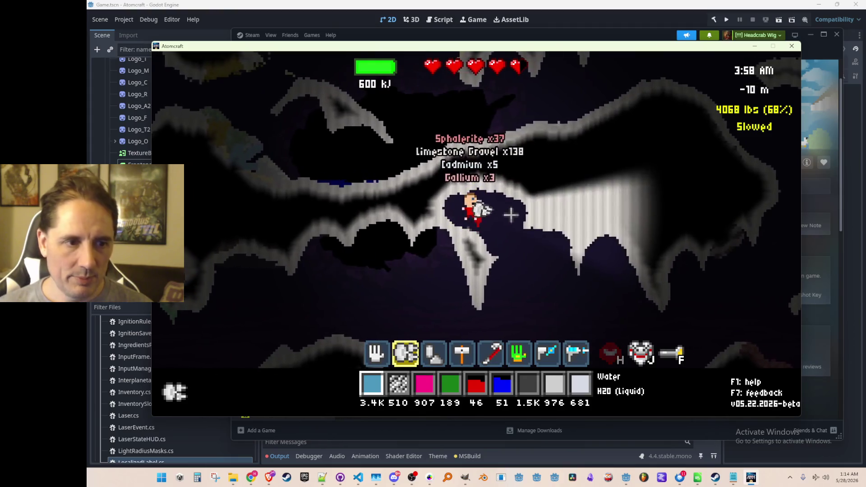
pyautogui.press('d')
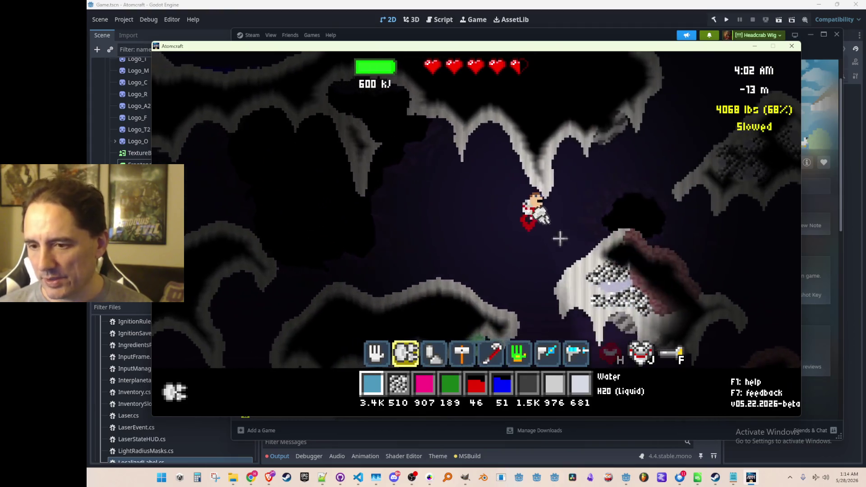
pyautogui.press('w')
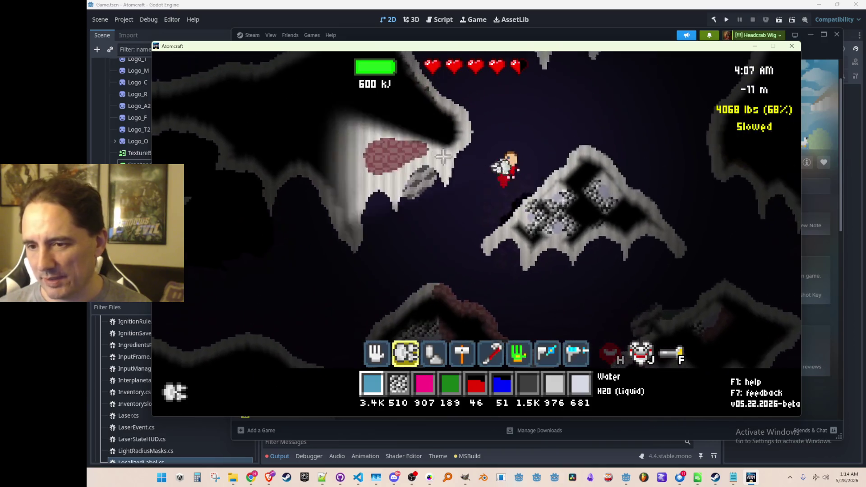
pyautogui.press('w')
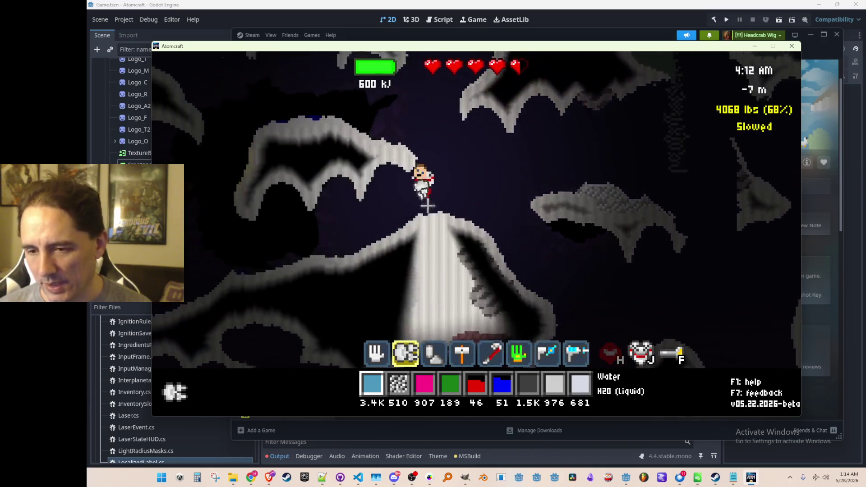
pyautogui.press('a')
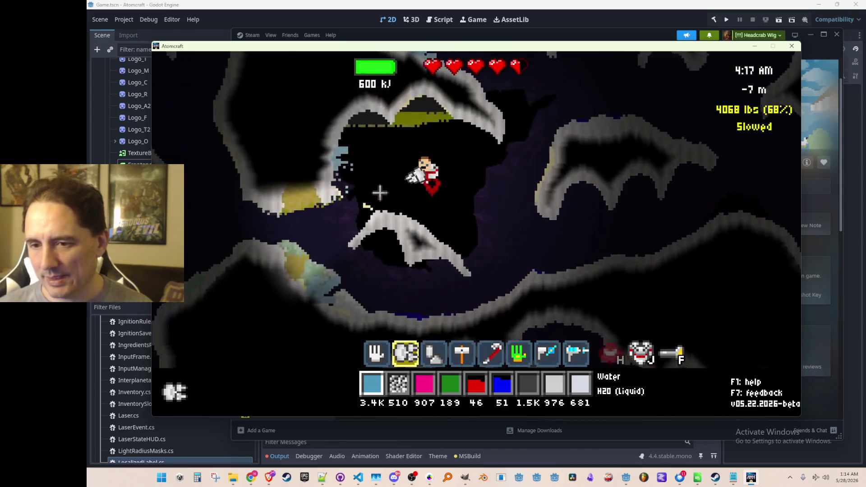
pyautogui.press('a')
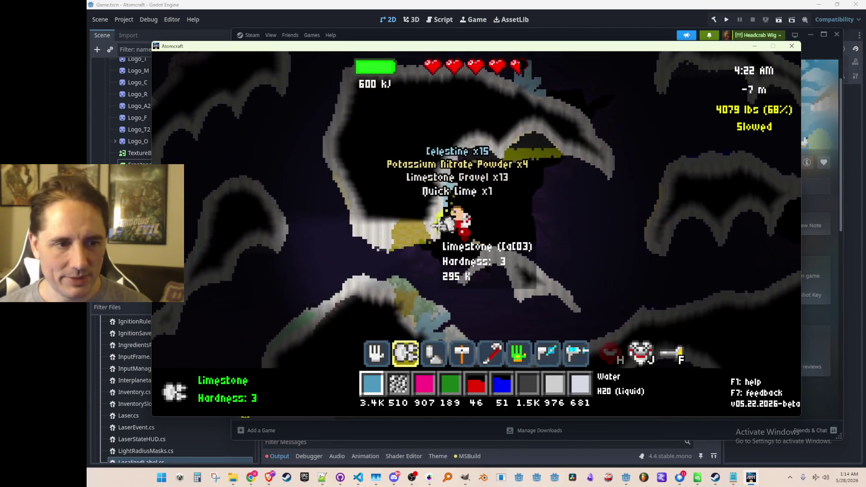
pyautogui.press('d')
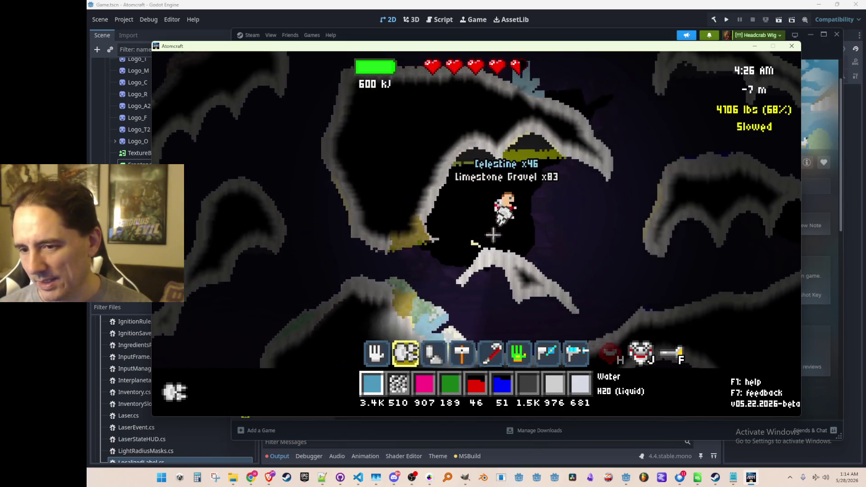
pyautogui.press('a')
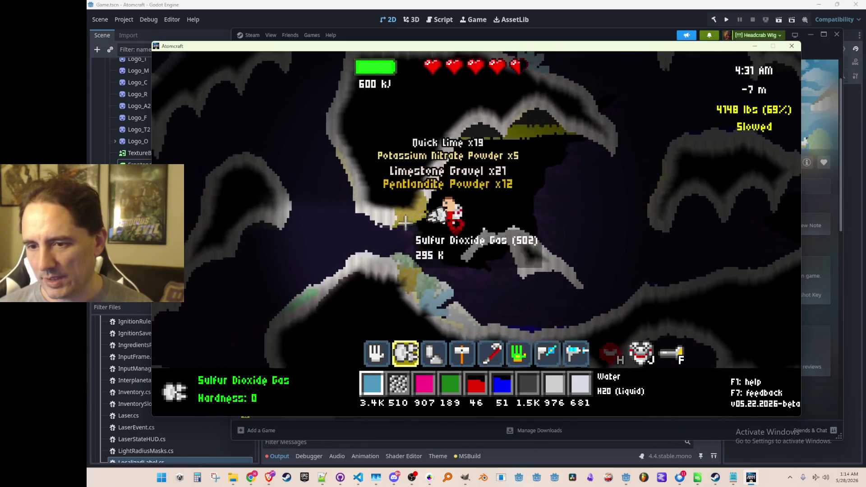
pyautogui.press('d')
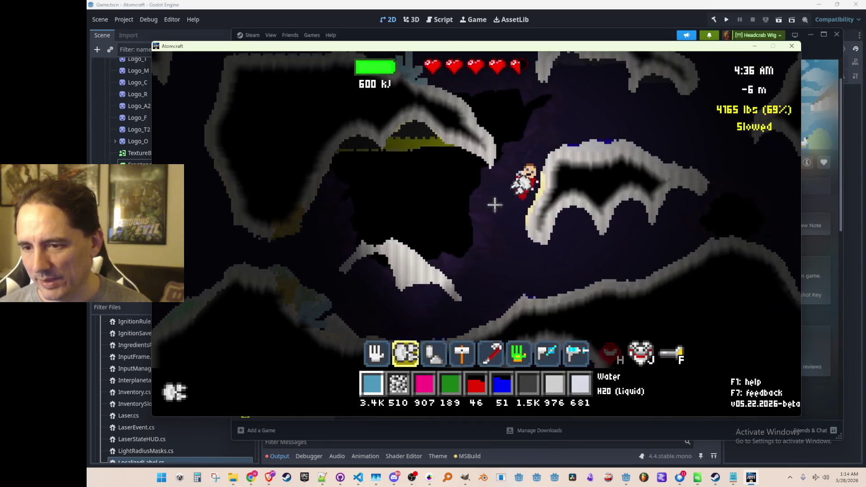
pyautogui.press('Tab')
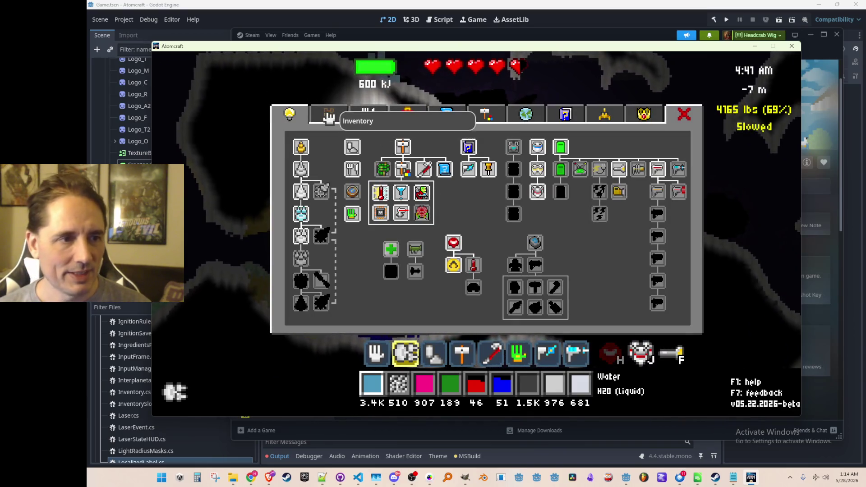
# Filter the inventory by 'pent' and dump the Pentlandite Powder into the cave.
pyautogui.click(329, 114)
pyautogui.press('BackSpace')
pyautogui.press('BackSpace')
pyautogui.press('BackSpace')
pyautogui.write('pent')
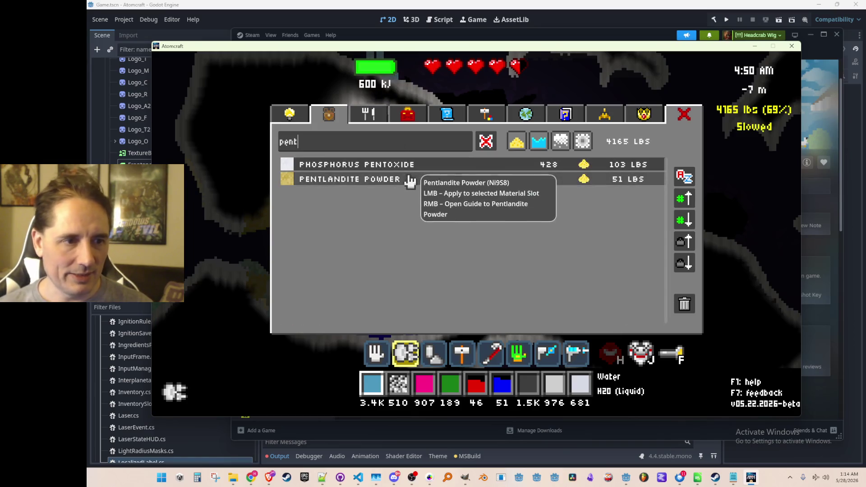
pyautogui.click(405, 179)
pyautogui.click(465, 239)
# Dump the Phosphorus Pentoxide, then clear the filter and load Sphalerite into the first slot.
pyautogui.press('Tab')
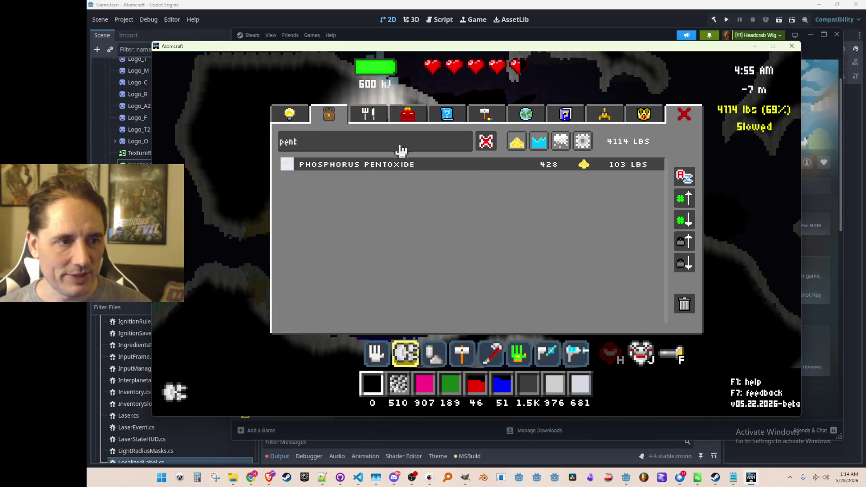
pyautogui.click(410, 166)
pyautogui.click(435, 262)
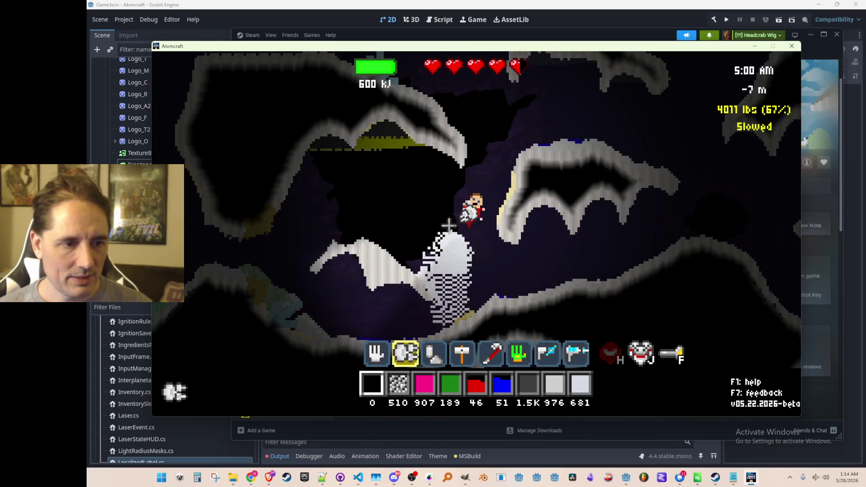
pyautogui.press('Tab')
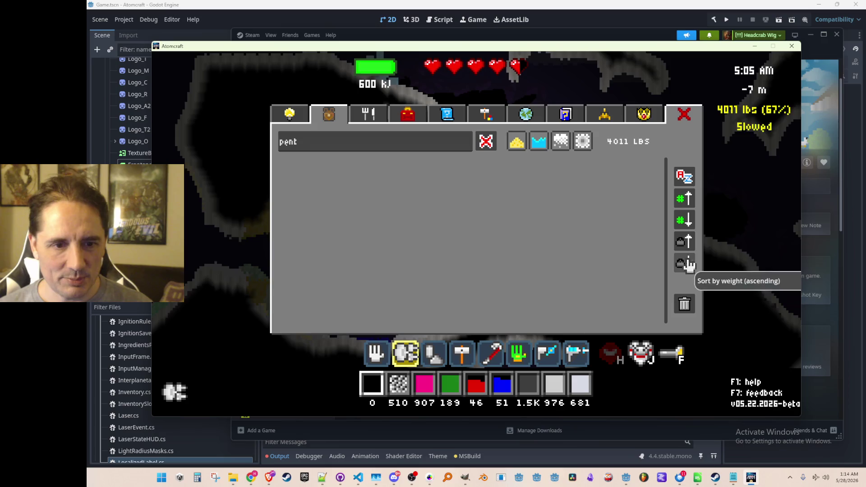
pyautogui.click(486, 142)
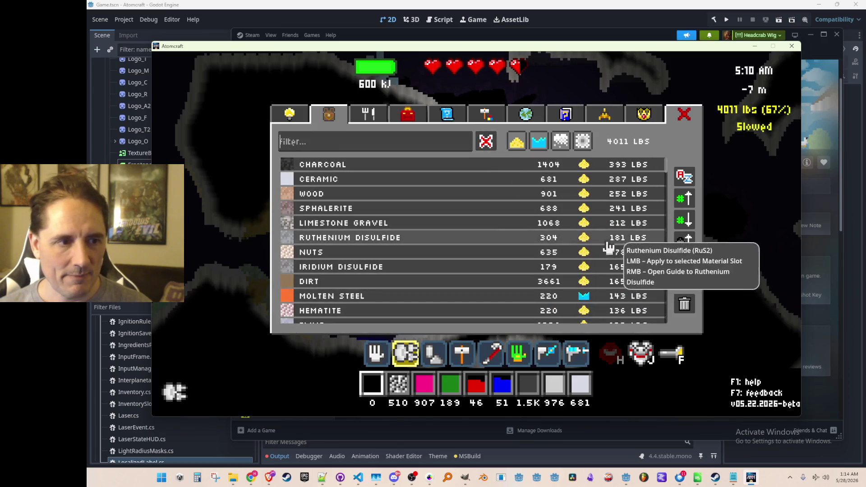
pyautogui.click(354, 210)
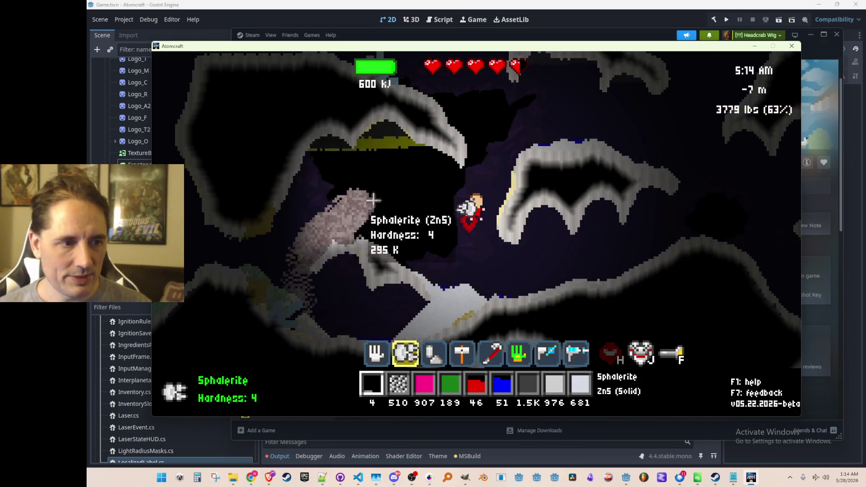
# Pour the remaining Sphalerite out and fly up through the cave.
pyautogui.moveTo(369, 200); pyautogui.dragTo(458, 206)
pyautogui.press('w')
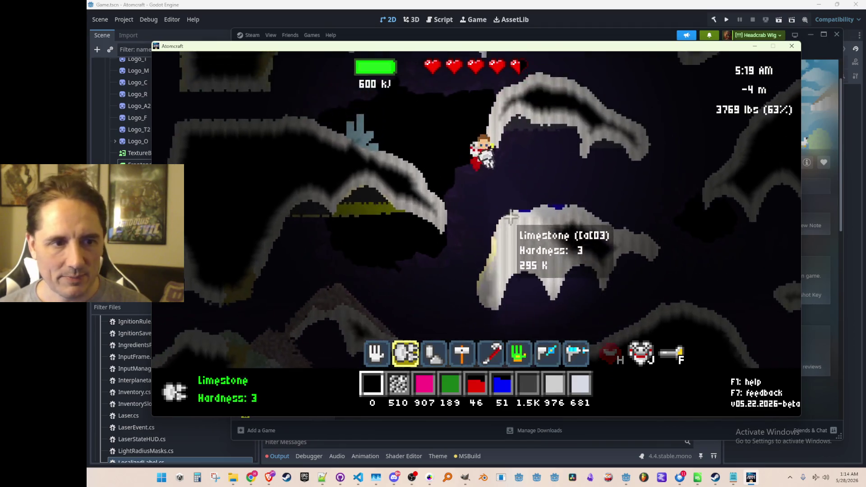
pyautogui.press('w')
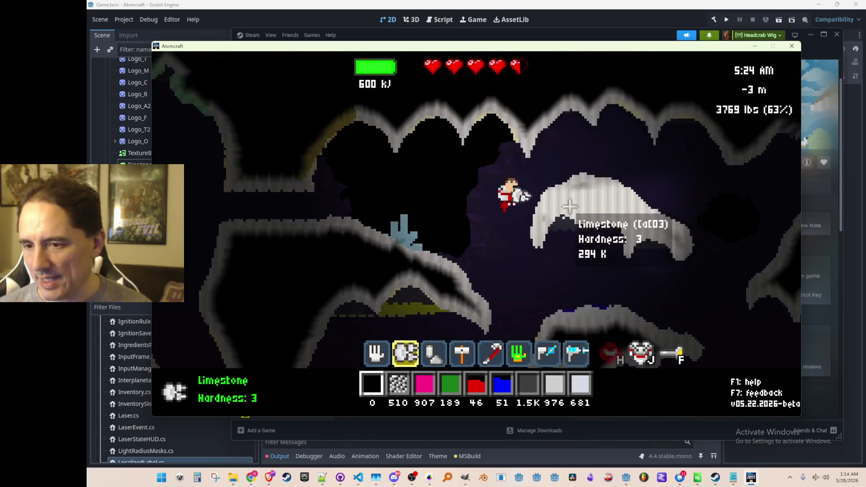
pyautogui.press('d')
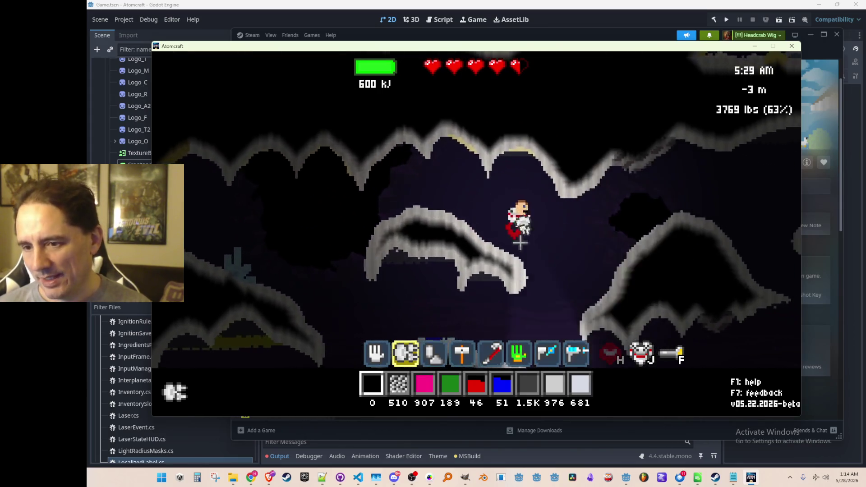
pyautogui.press('w')
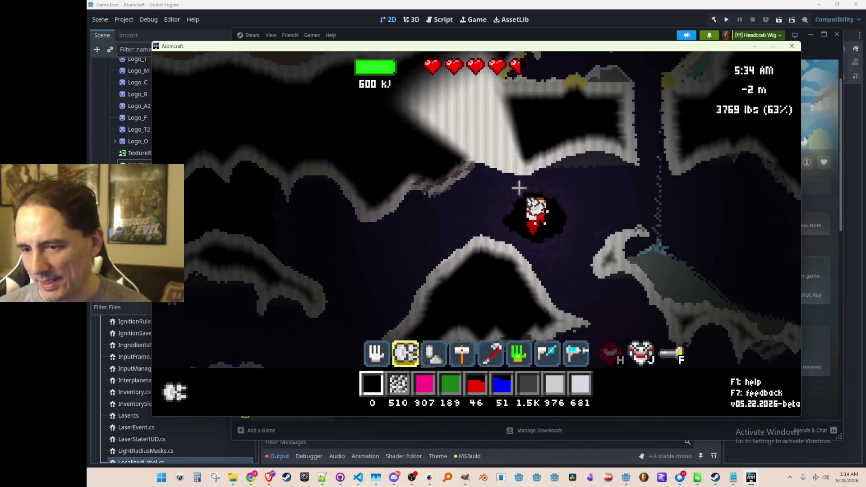
pyautogui.press('a')
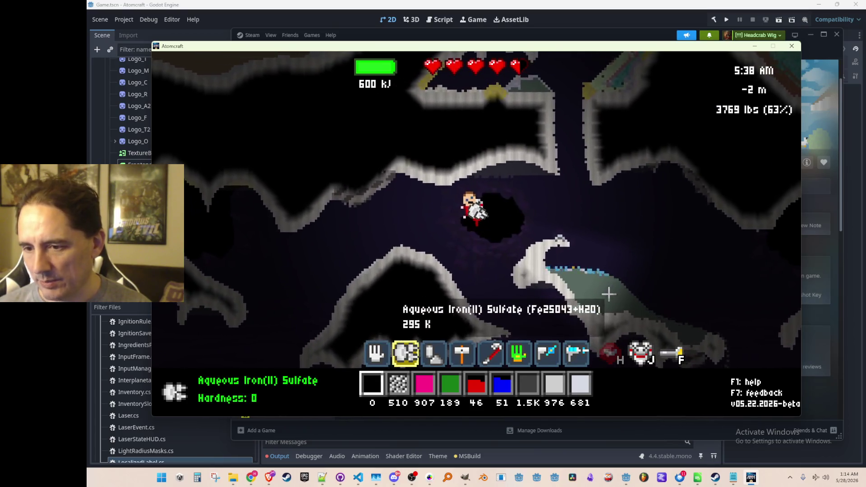
# Fly along the tunnels and dig into the limestone until the game shows Saved game!
pyautogui.press('a')
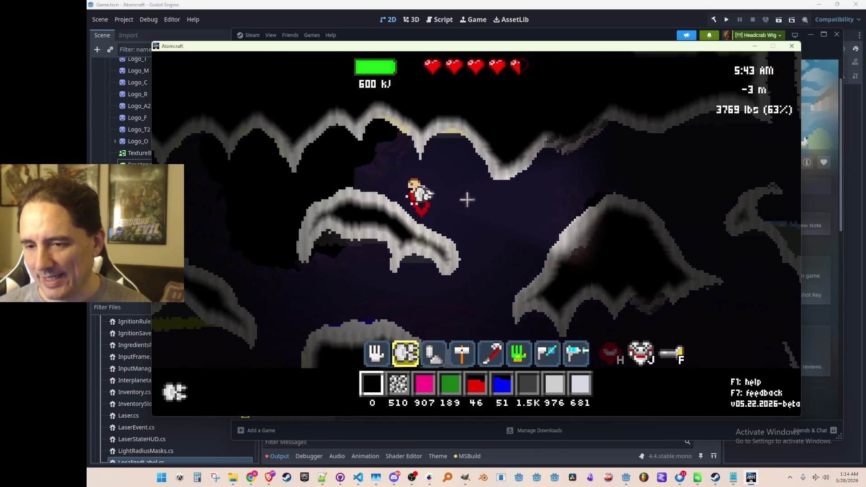
pyautogui.press('a')
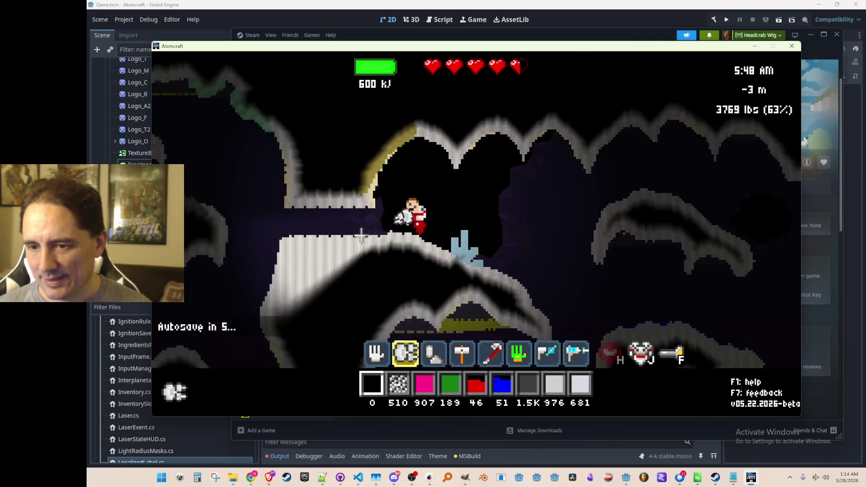
pyautogui.press('a')
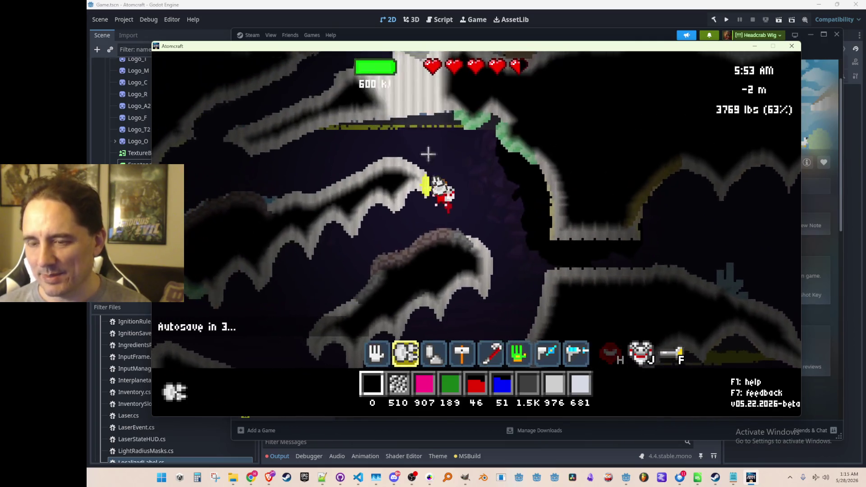
pyautogui.press('d')
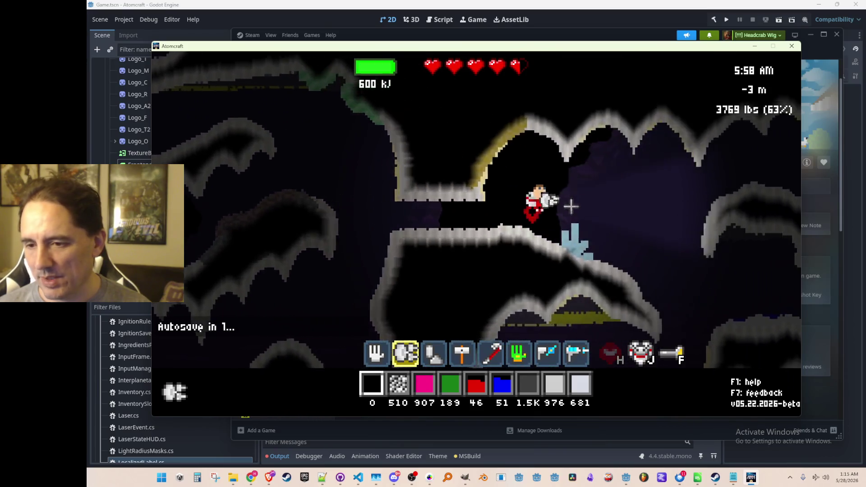
pyautogui.press('d')
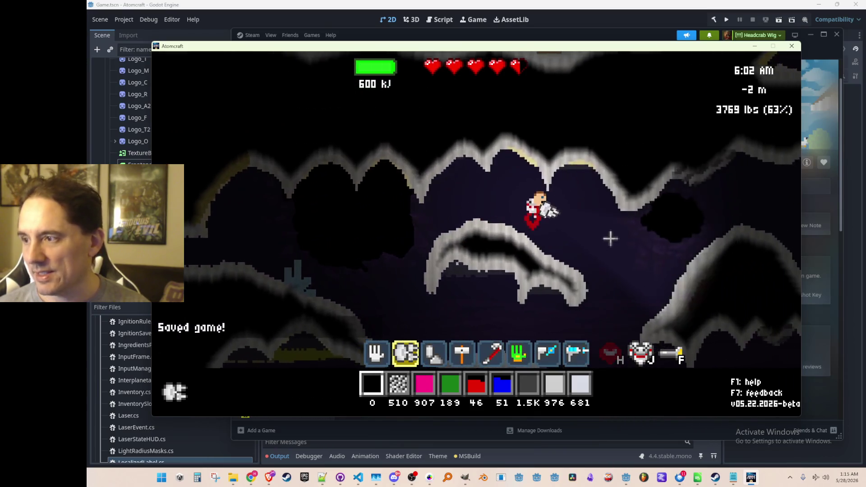
pyautogui.press('w')
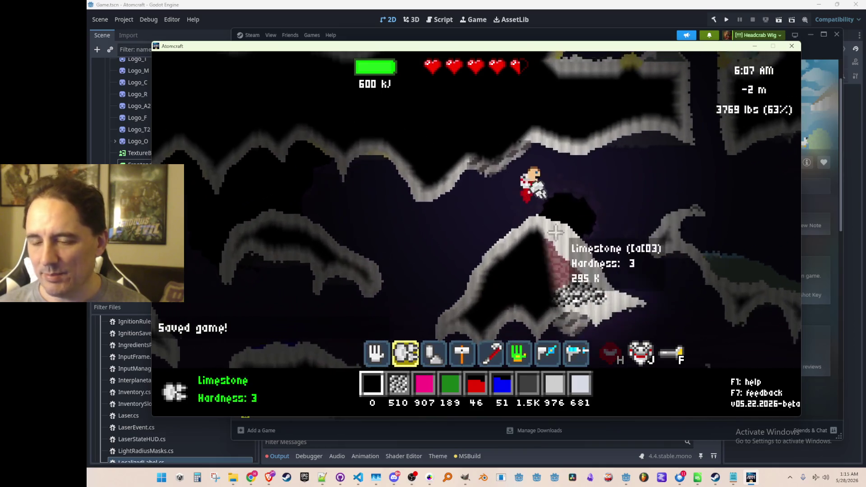
pyautogui.press('d')
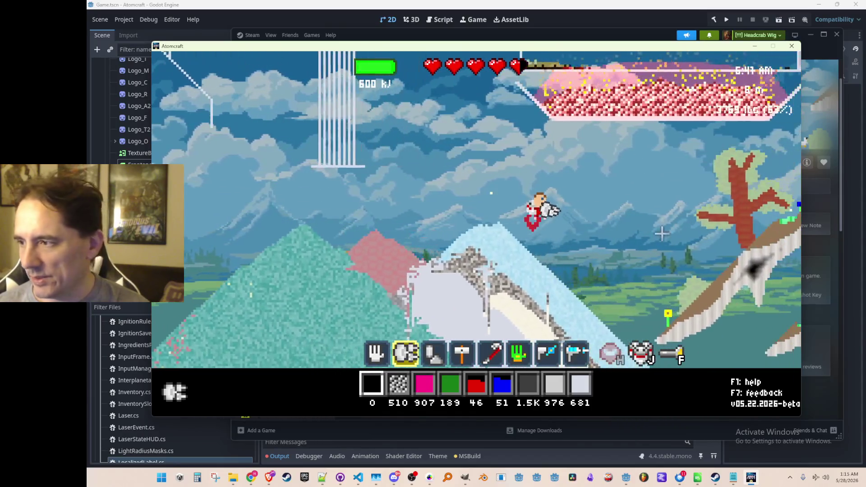
# Fly the jetpack character around the wall to hover at 9 m beside the glowing red pool.
pyautogui.press('w')
pyautogui.press('d')
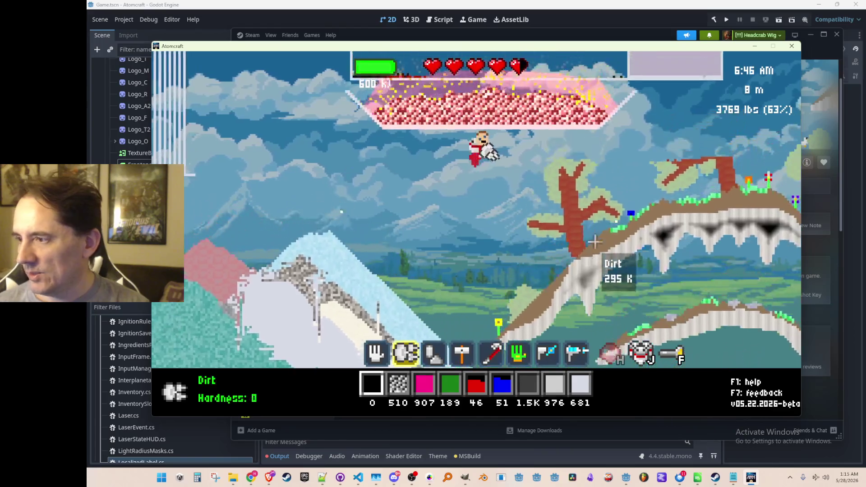
pyautogui.press('a')
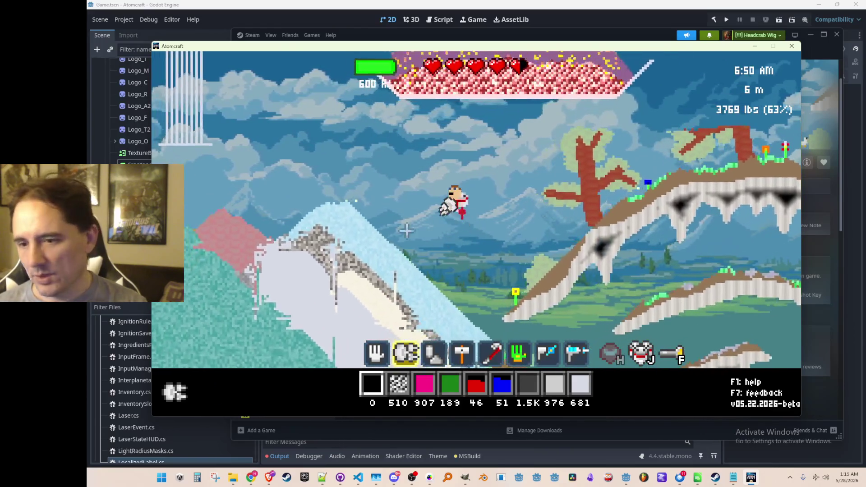
pyautogui.press('w')
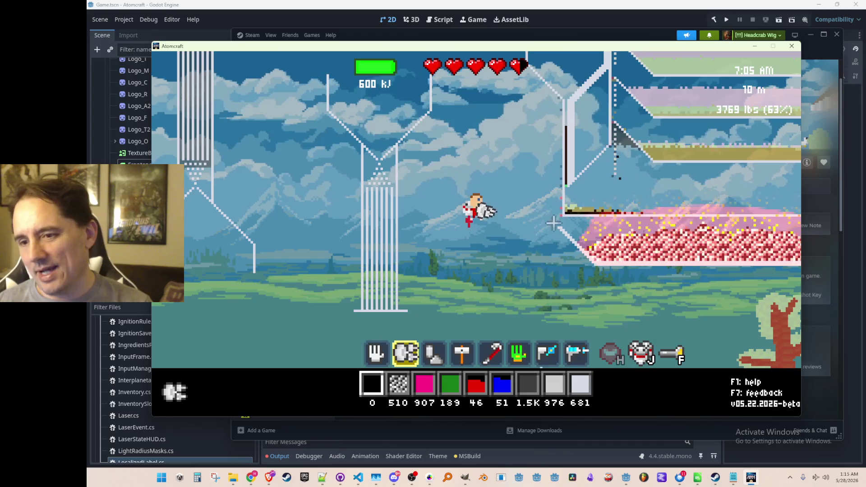
pyautogui.press('d')
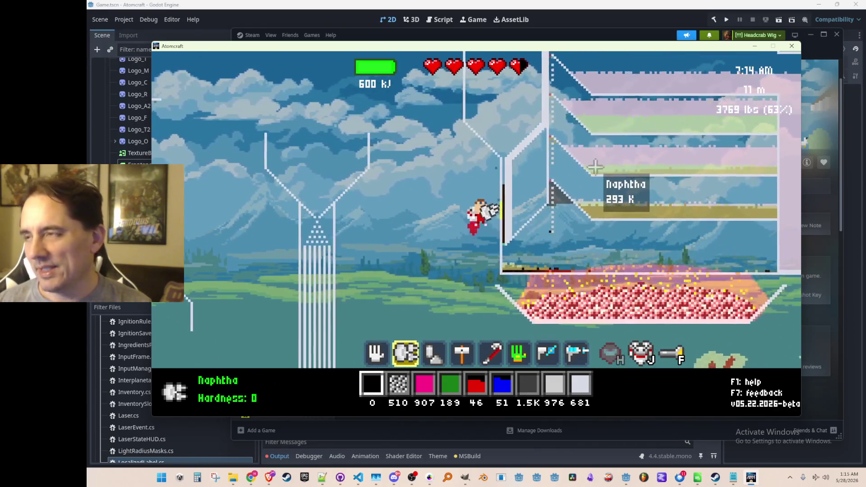
pyautogui.press('d')
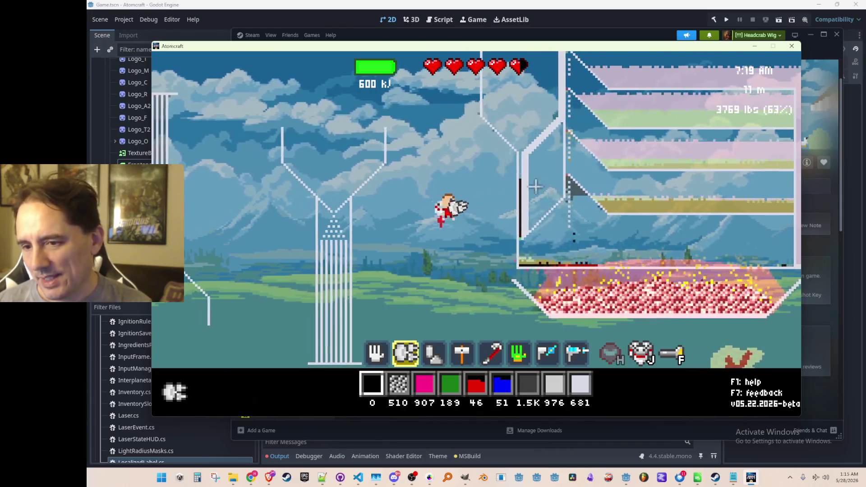
pyautogui.press('a')
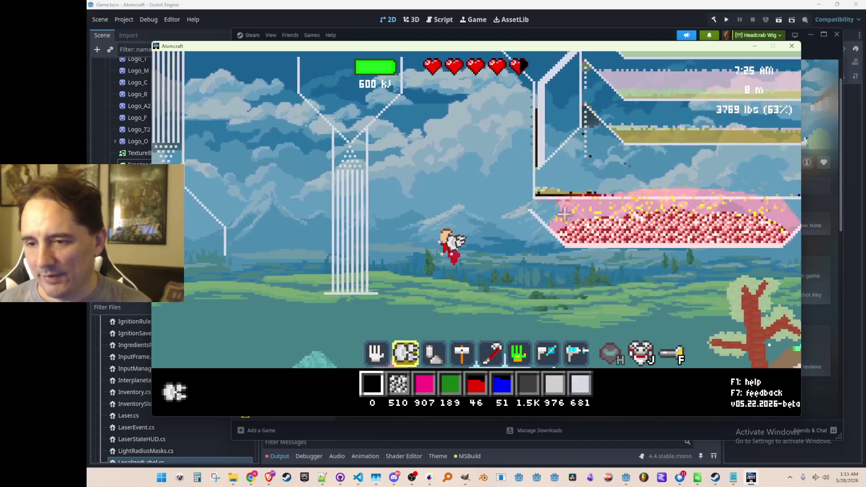
pyautogui.press('w')
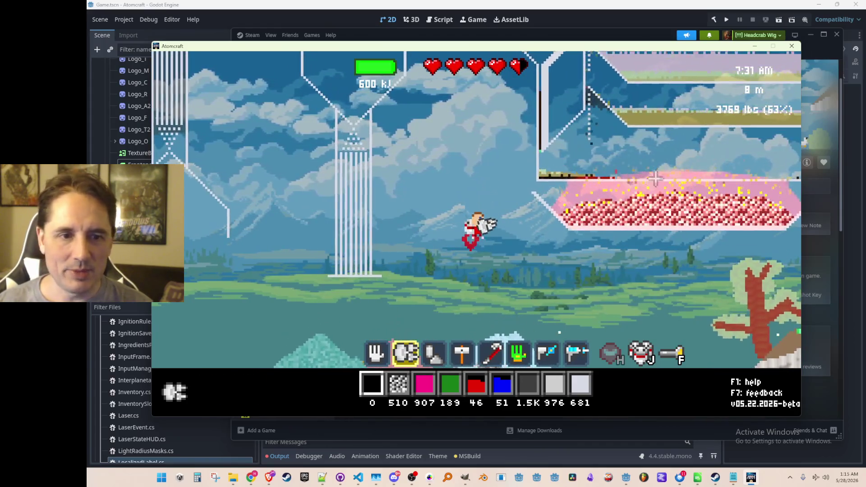
pyautogui.moveTo(648, 208)
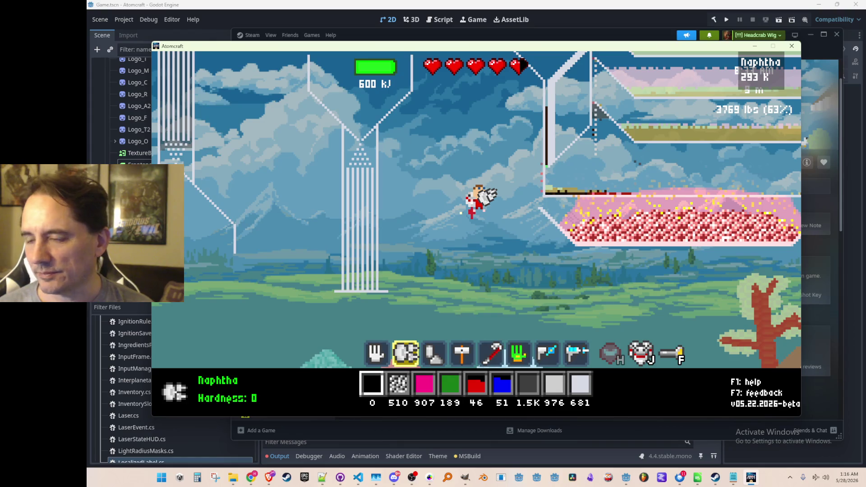
# Quit the running Atomcraft game with Alt+F4.
pyautogui.hotkey('alt', 'F4')
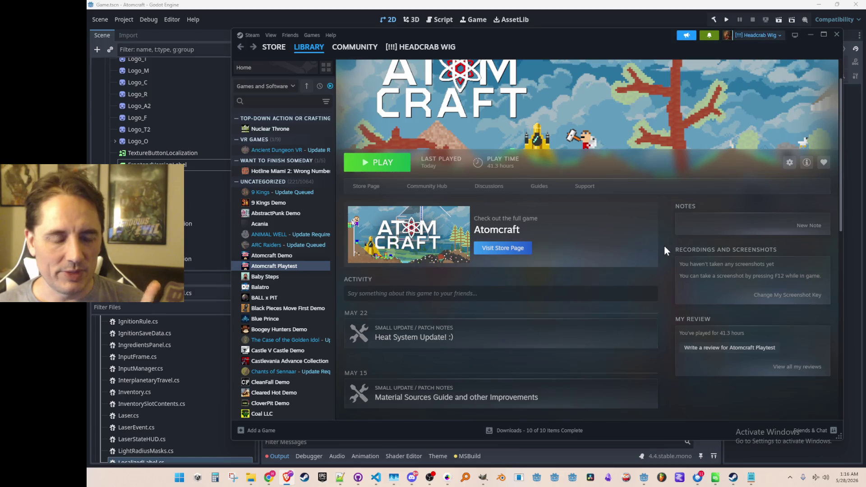
# Scroll the Atomcraft Playtest page up and reveal the desktop to open the screen recording.
pyautogui.scroll(1, 661, 246)
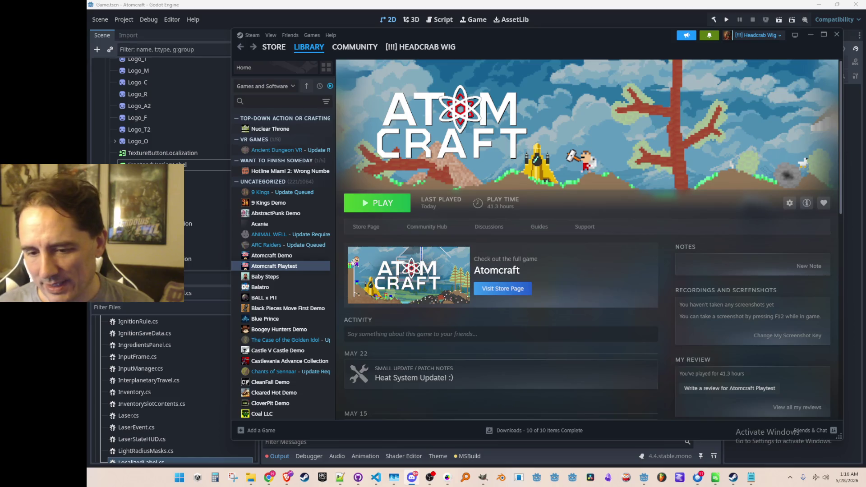
pyautogui.press('super+d')
pyautogui.press('super+d')
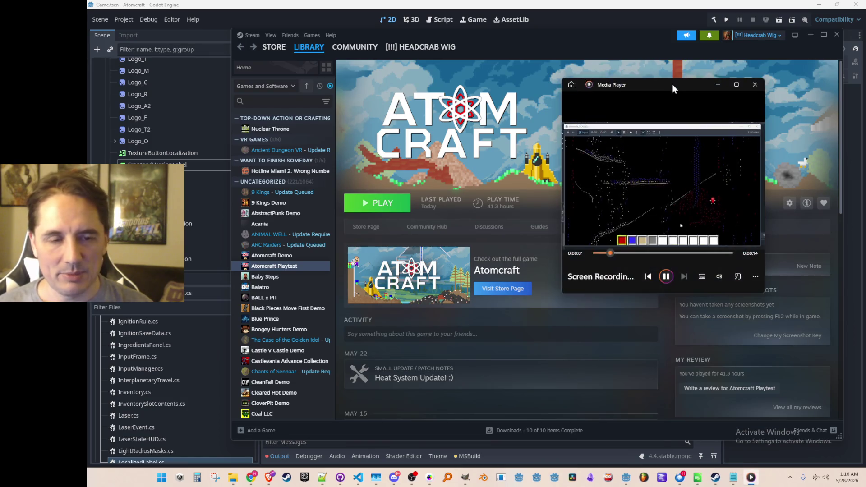
# Maximize the Media Player window and replay the recording from the start.
pyautogui.moveTo(671, 83); pyautogui.dragTo(602, 88)
pyautogui.doubleClick(602, 88)
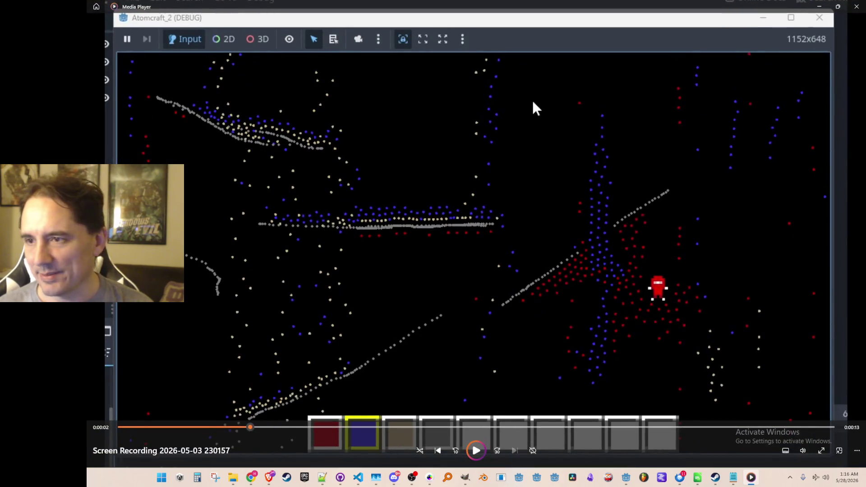
pyautogui.click(476, 451)
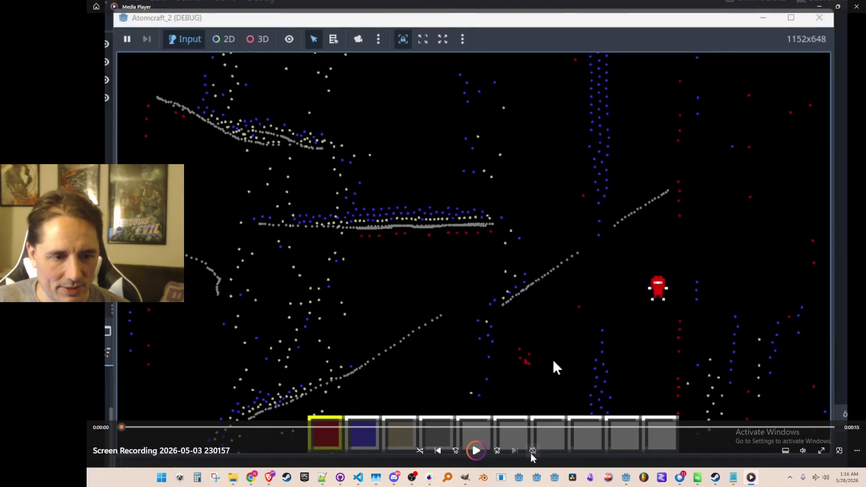
pyautogui.click(487, 452)
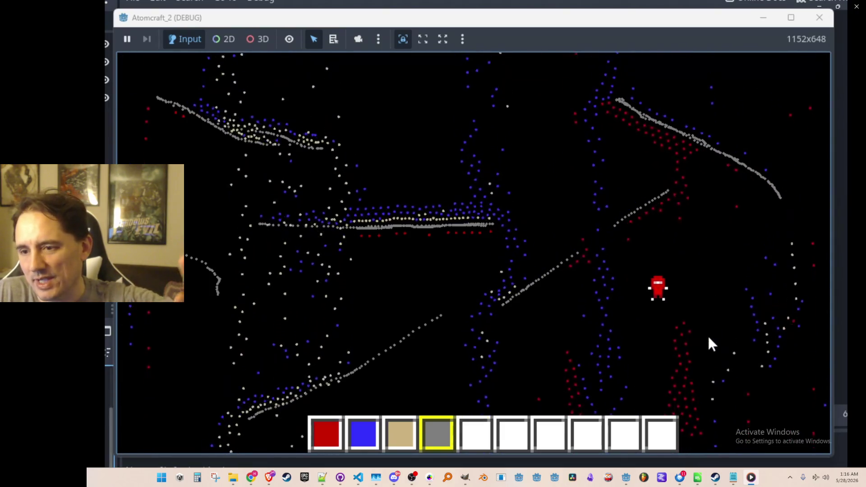
pyautogui.moveTo(398, 131)
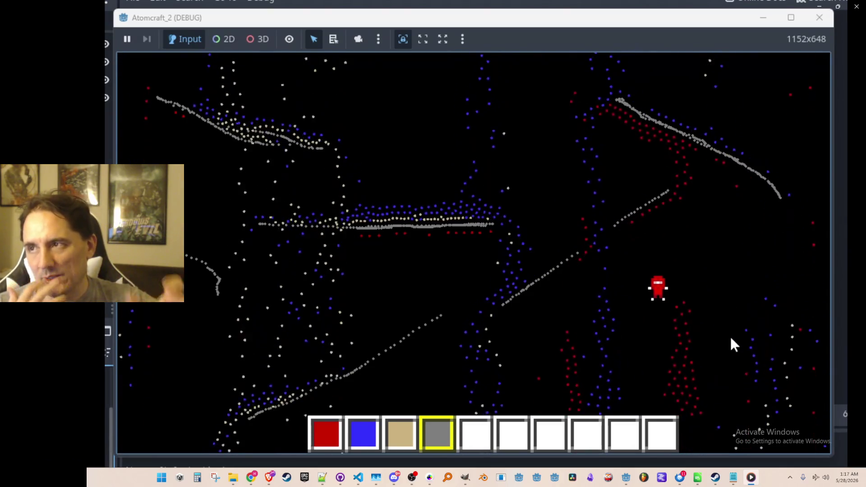
pyautogui.moveTo(630, 152)
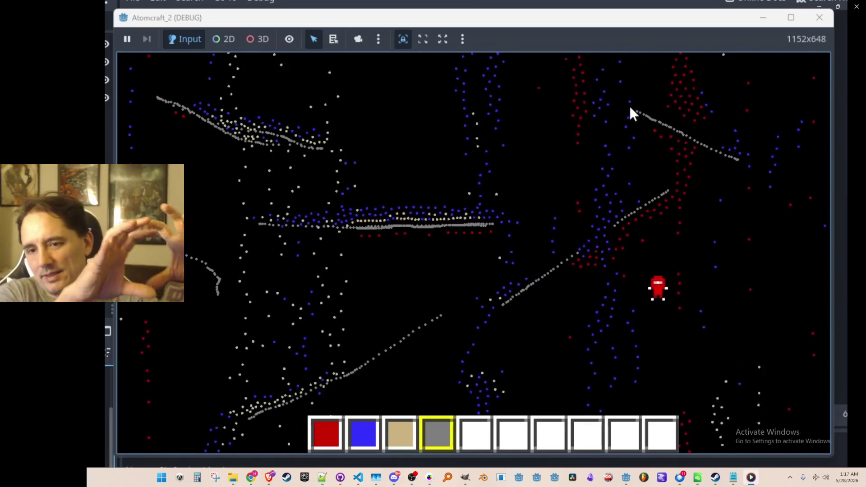
pyautogui.moveTo(740, 162); pyautogui.dragTo(779, 198)
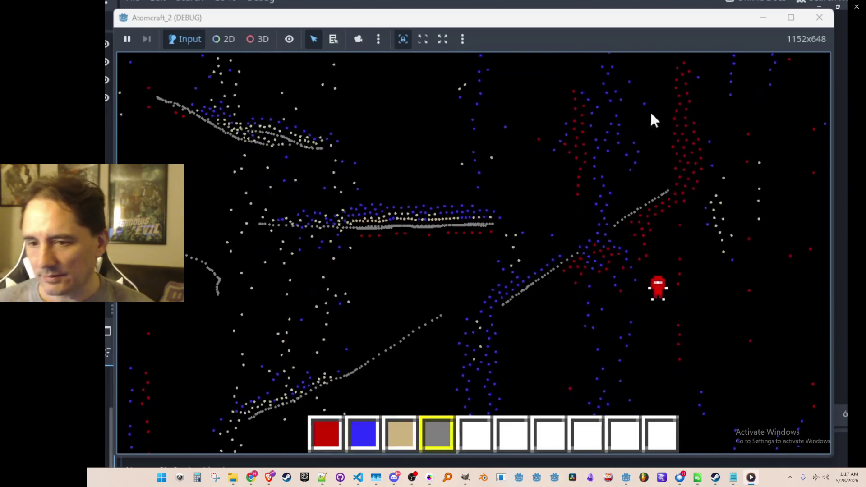
pyautogui.moveTo(727, 294)
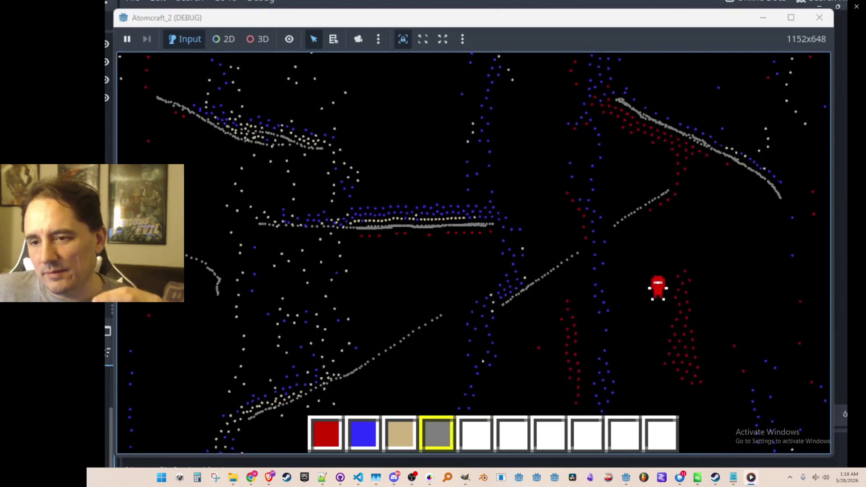
pyautogui.moveTo(542, 199)
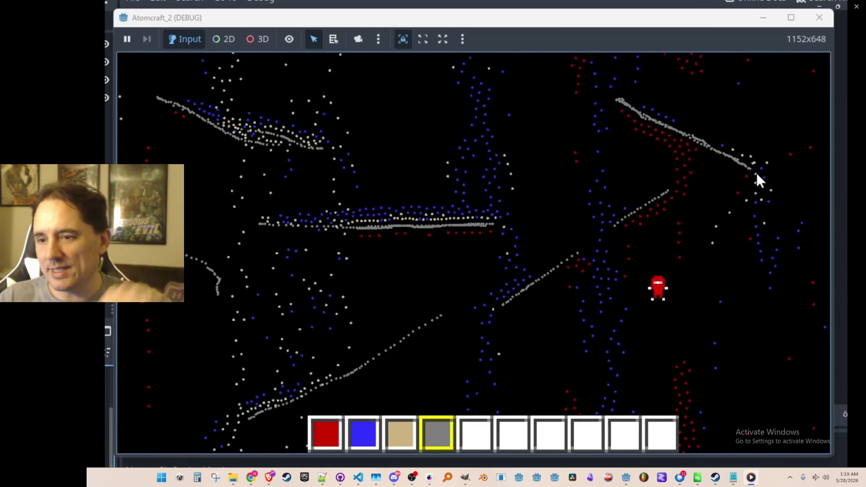
pyautogui.moveTo(730, 339)
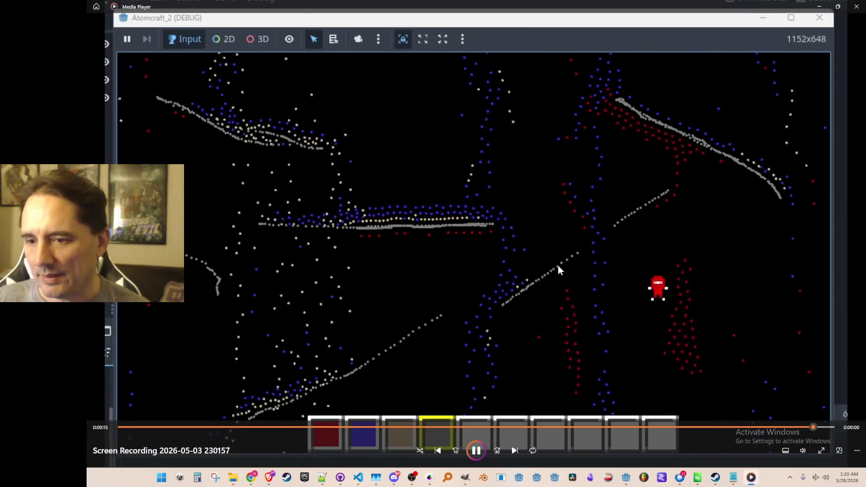
pyautogui.moveTo(635, 11)
pyautogui.mouseDown()
pyautogui.moveTo(623, 70)
pyautogui.moveTo(662, 71)
pyautogui.moveTo(640, 92)
pyautogui.mouseUp()
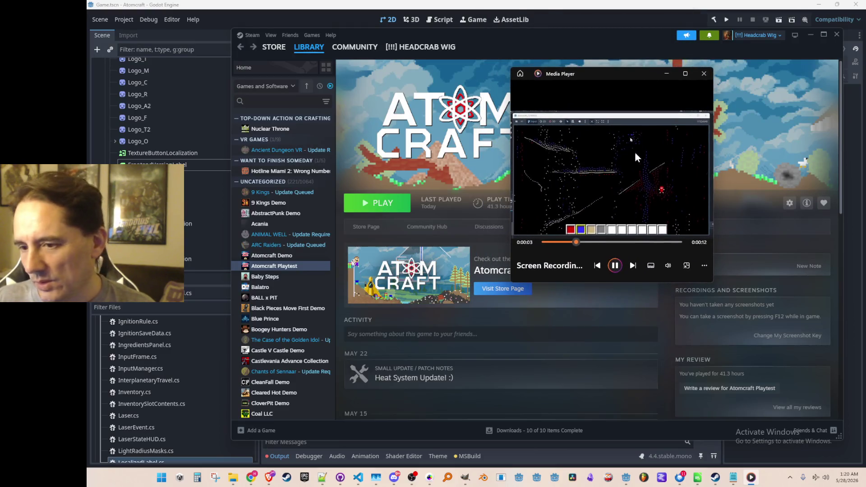
# Resize the Media Player recording window, then close it to return to Steam.
pyautogui.moveTo(512, 281)
pyautogui.mouseDown()
pyautogui.moveTo(328, 408)
pyautogui.moveTo(225, 412)
pyautogui.moveTo(229, 432)
pyautogui.mouseUp()
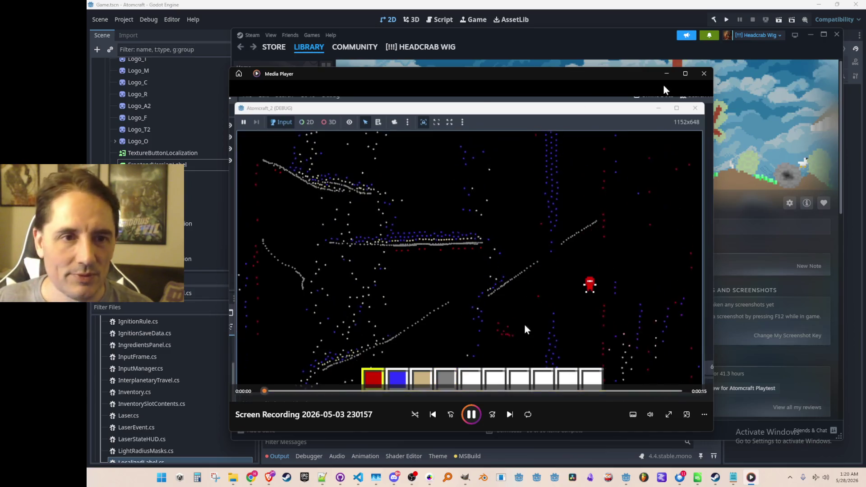
pyautogui.click(701, 75)
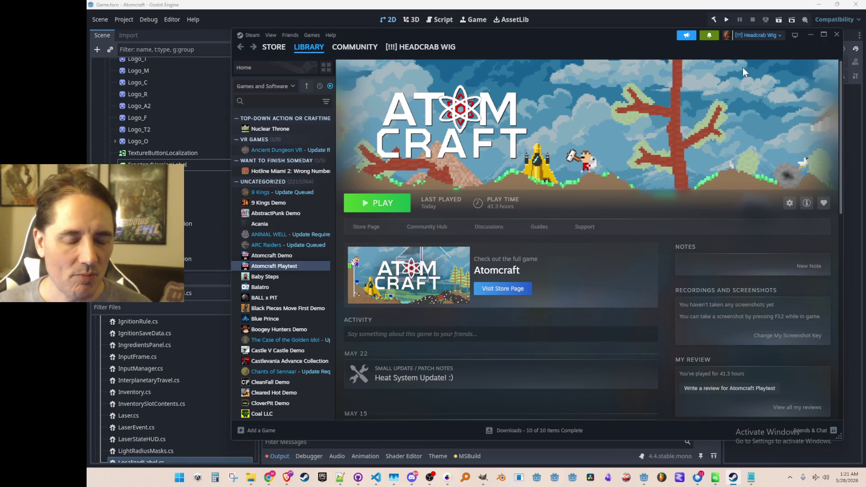
# Scroll down the Atomcraft Playtest page to the "Heat System Update! :)" patch notes.
pyautogui.scroll(-5, 607, 232)
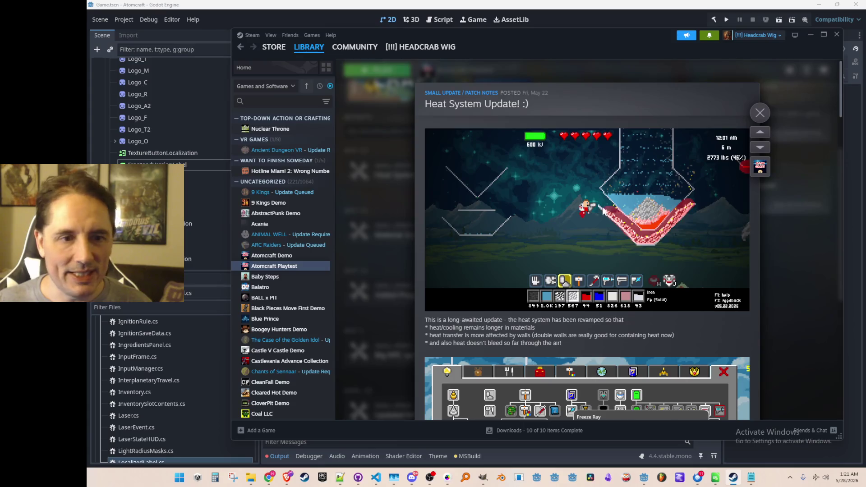
# Read through the Atomcraft Playtest patch-notes posts, then close the news overlay.
pyautogui.scroll(-5, 617, 232)
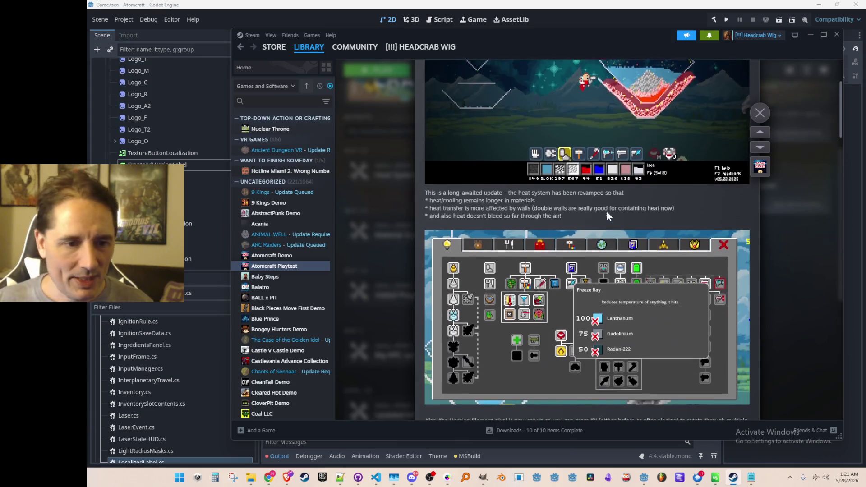
pyautogui.scroll(-9, 557, 239)
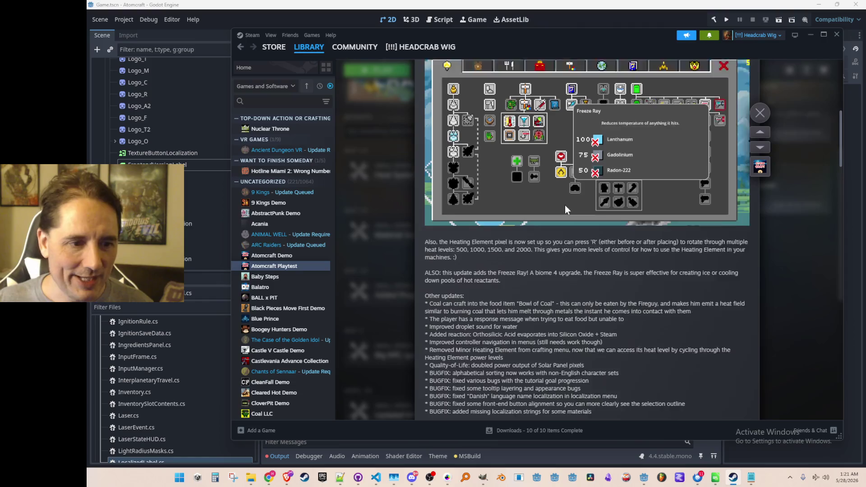
pyautogui.scroll(-10, 551, 234)
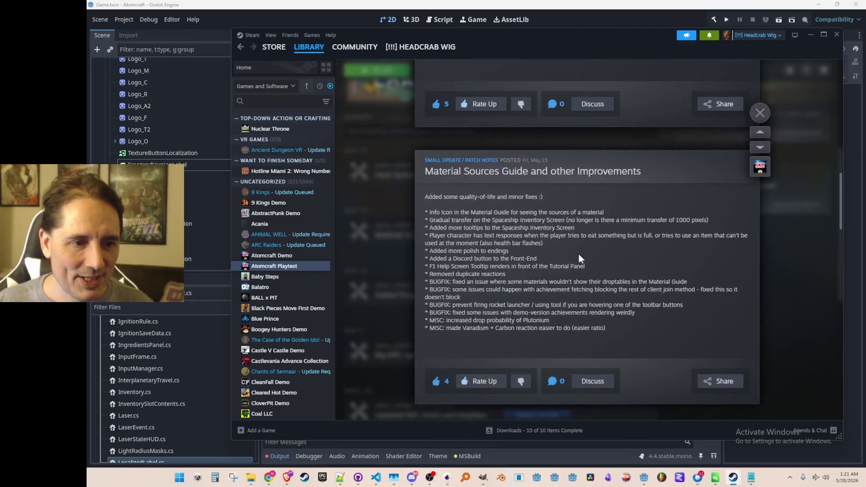
pyautogui.scroll(1, 594, 250)
pyautogui.scroll(-3, 591, 244)
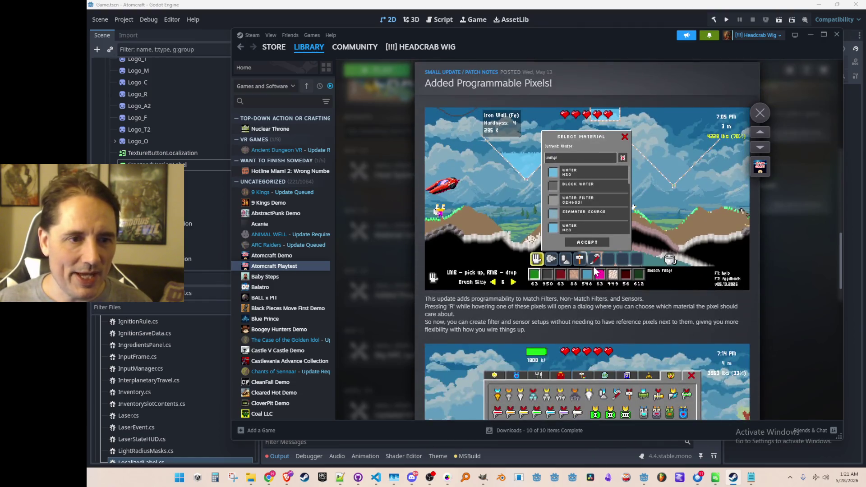
pyautogui.scroll(-2, 586, 228)
pyautogui.scroll(-3, 572, 217)
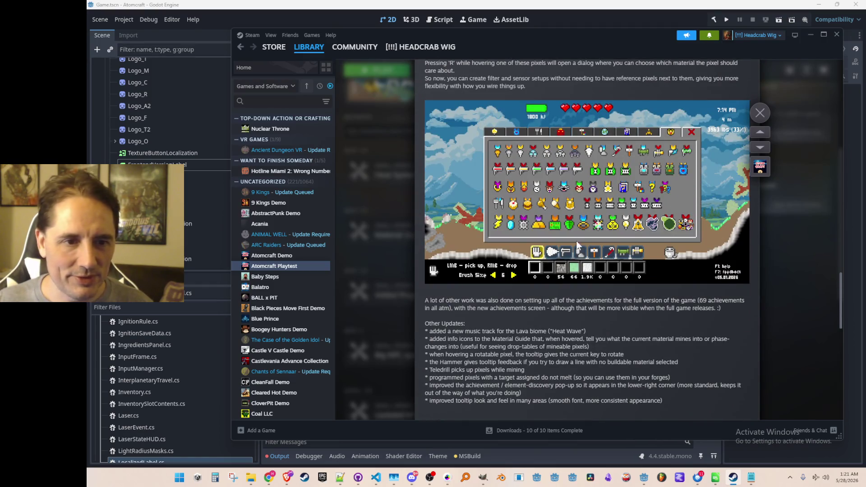
pyautogui.scroll(-4, 586, 225)
pyautogui.scroll(-7, 609, 225)
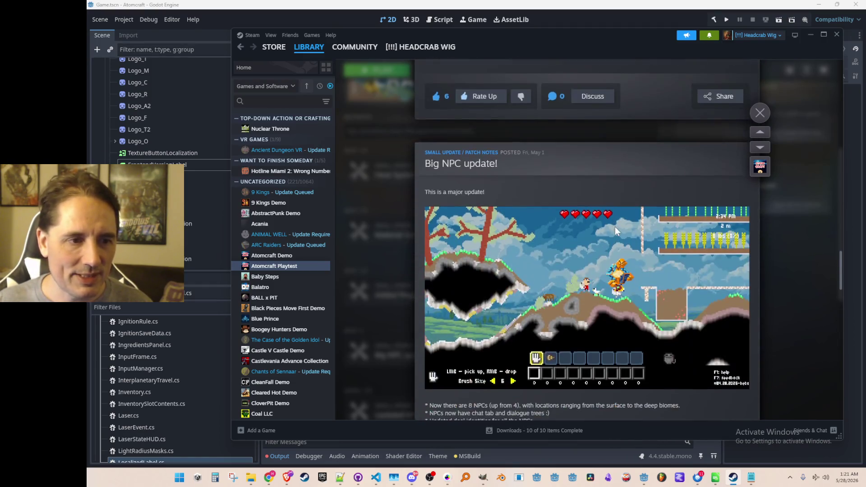
pyautogui.scroll(1, 592, 217)
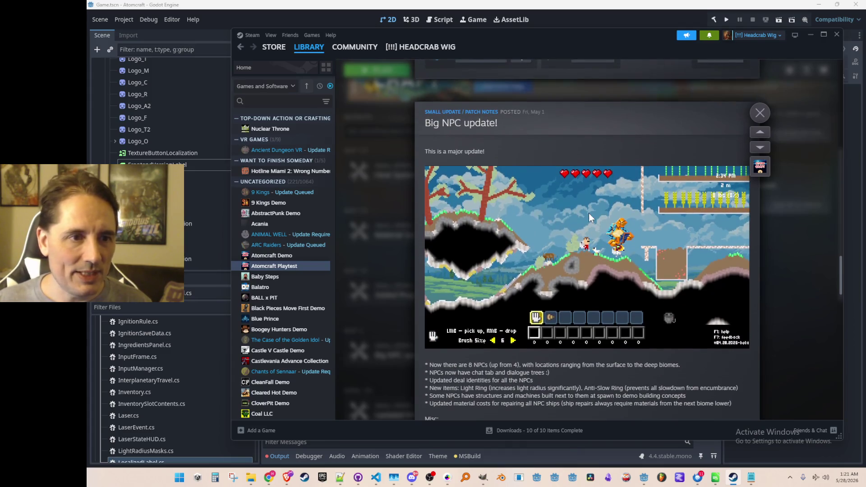
pyautogui.scroll(-9, 588, 213)
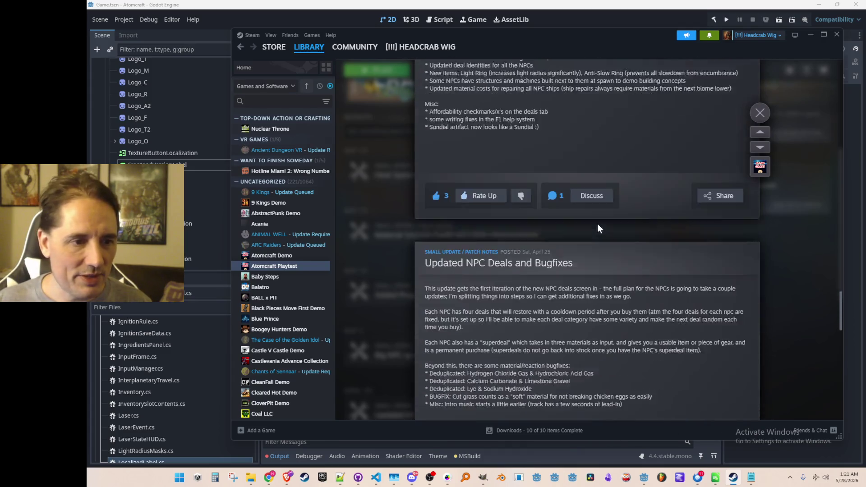
pyautogui.scroll(3, 597, 228)
pyautogui.scroll(5, 593, 238)
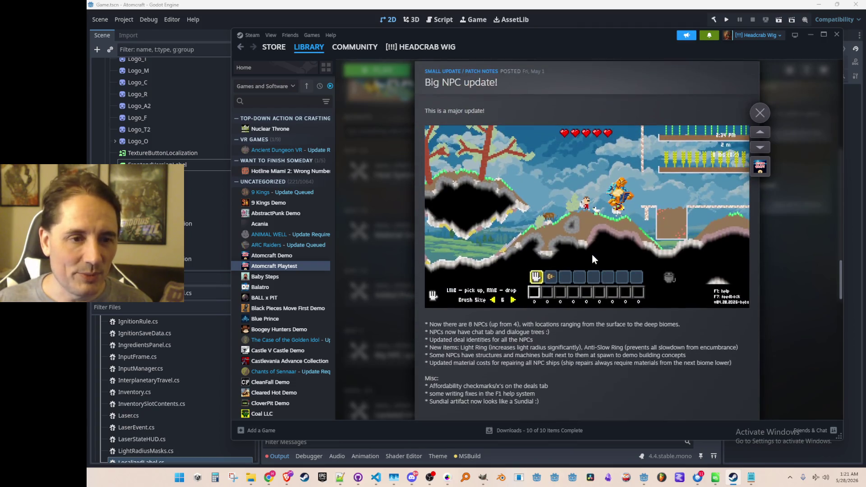
pyautogui.scroll(-10, 586, 270)
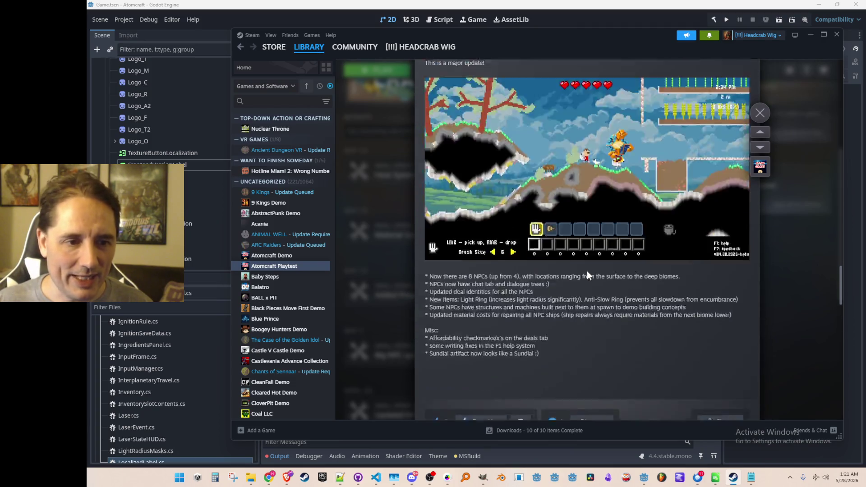
pyautogui.scroll(-15, 572, 269)
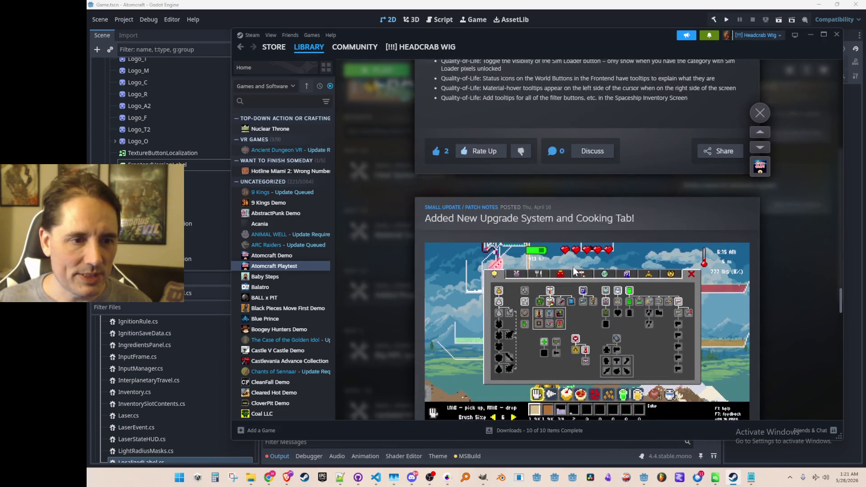
pyautogui.scroll(-3, 573, 266)
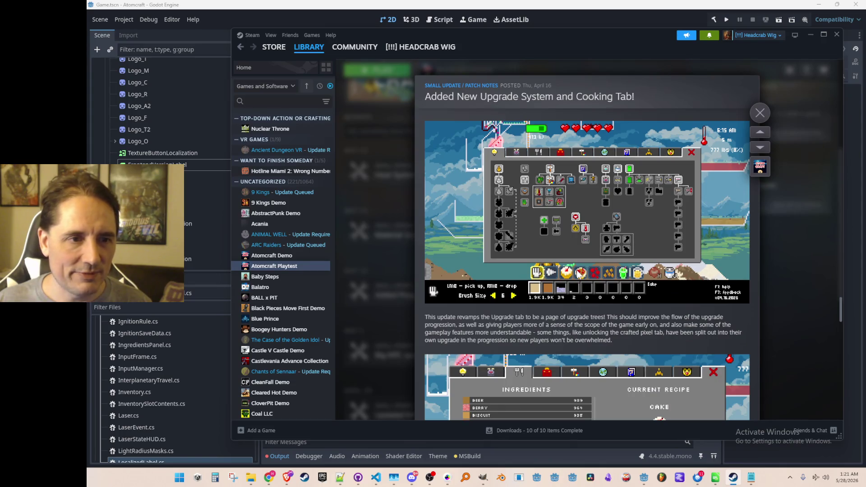
pyautogui.scroll(-15, 611, 235)
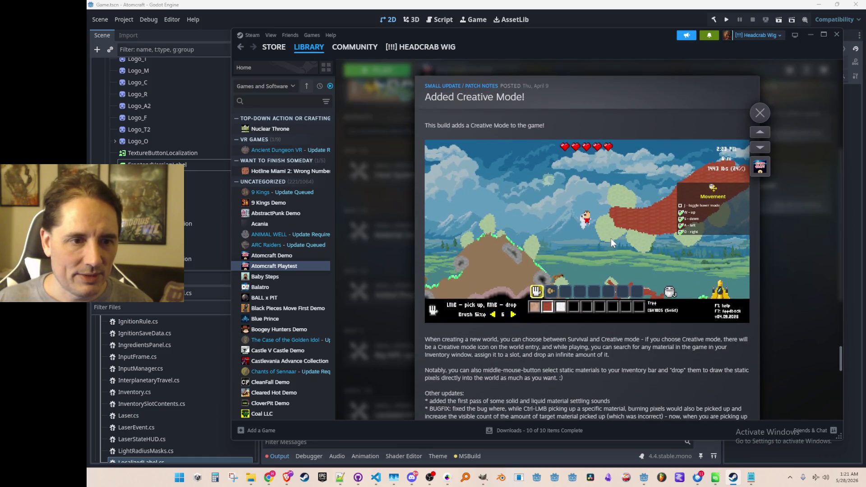
pyautogui.scroll(-1, 610, 238)
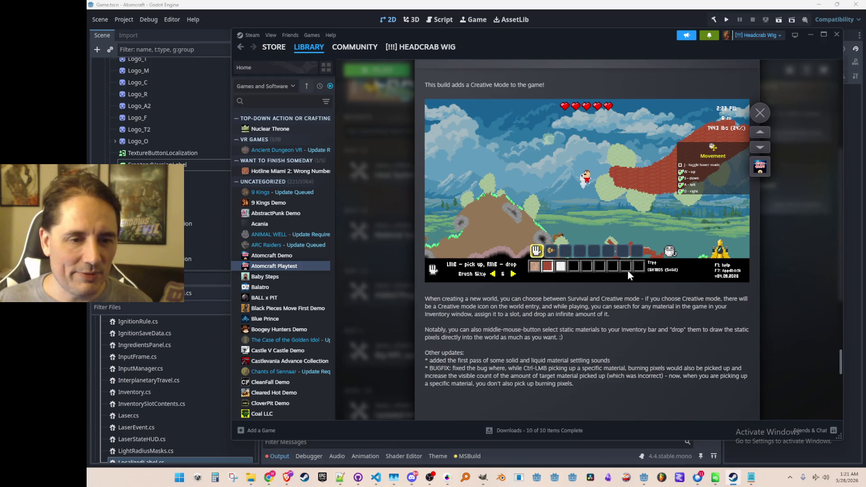
pyautogui.scroll(-8, 625, 272)
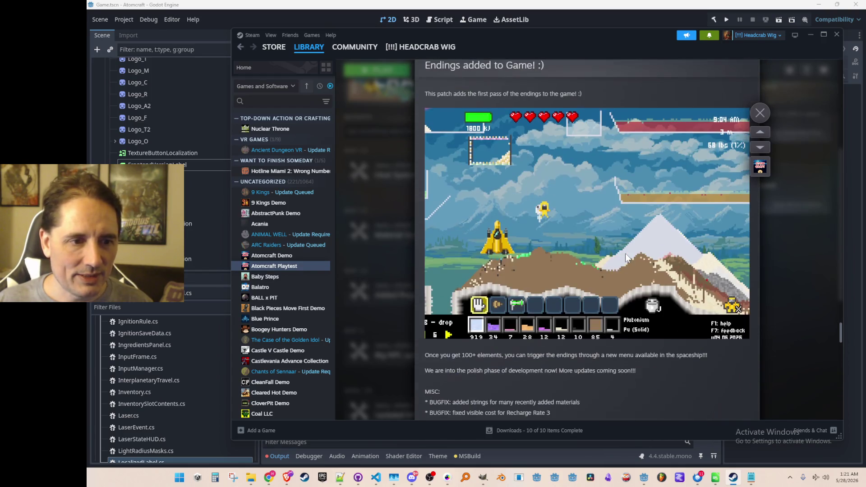
pyautogui.scroll(1, 624, 253)
pyautogui.scroll(-15, 625, 255)
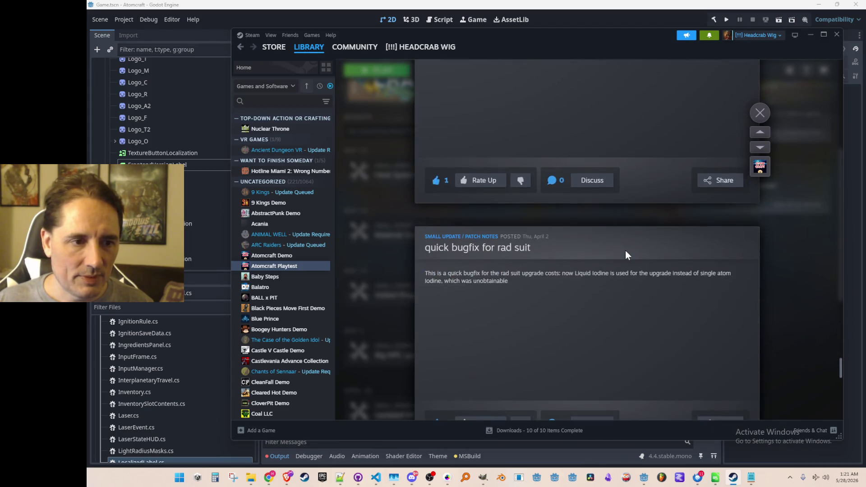
pyautogui.scroll(-15, 625, 251)
pyautogui.scroll(-15, 628, 263)
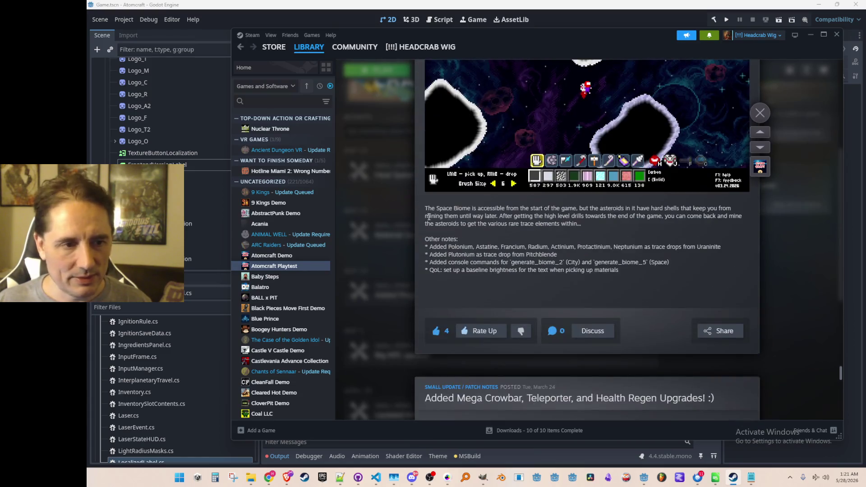
pyautogui.click(373, 170)
pyautogui.scroll(5, 478, 243)
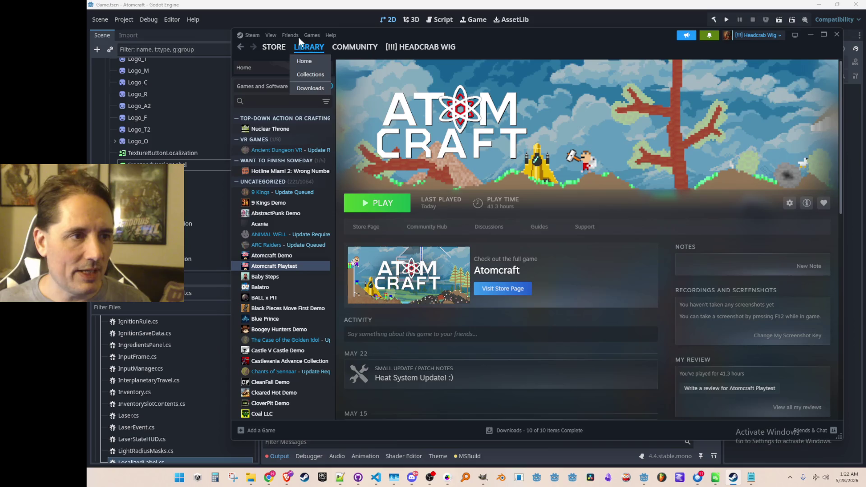
# Open the Atomcraft store page via library Home and Recent Games, then minimize Steam.
pyautogui.click(302, 49)
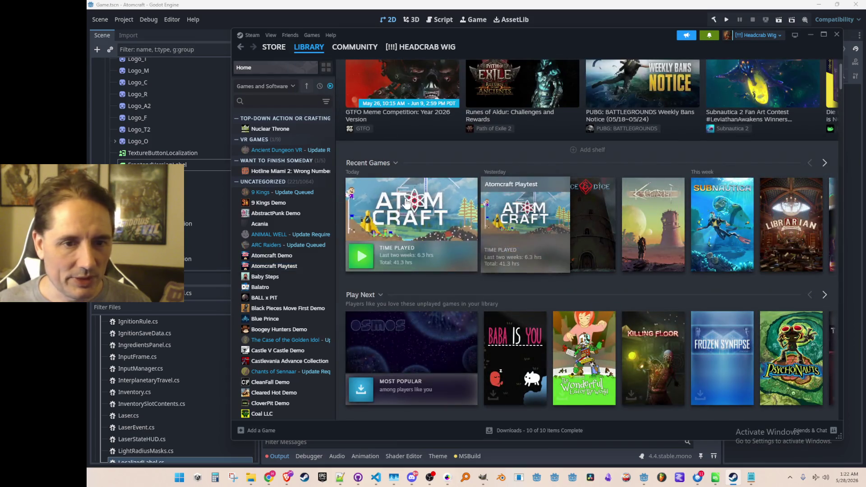
pyautogui.click(408, 207)
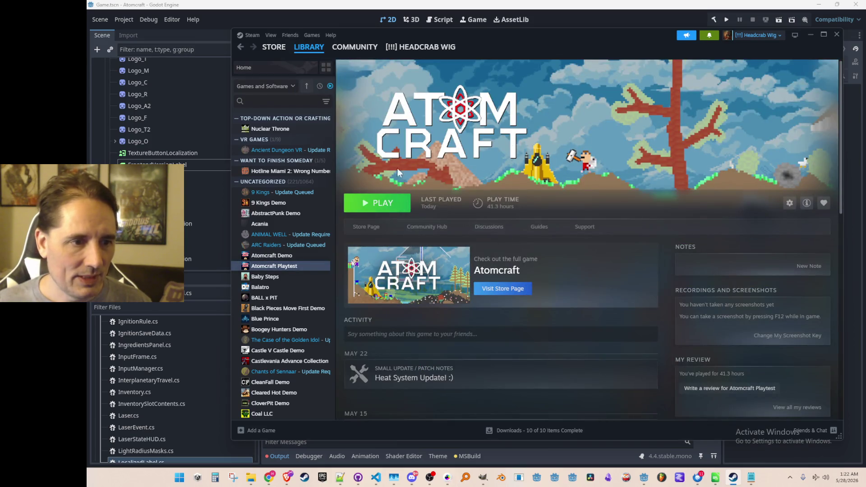
pyautogui.click(374, 228)
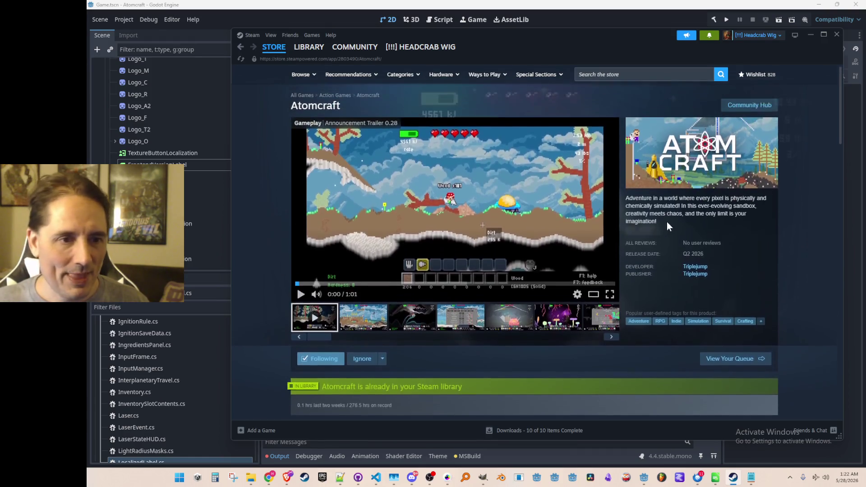
pyautogui.click(809, 34)
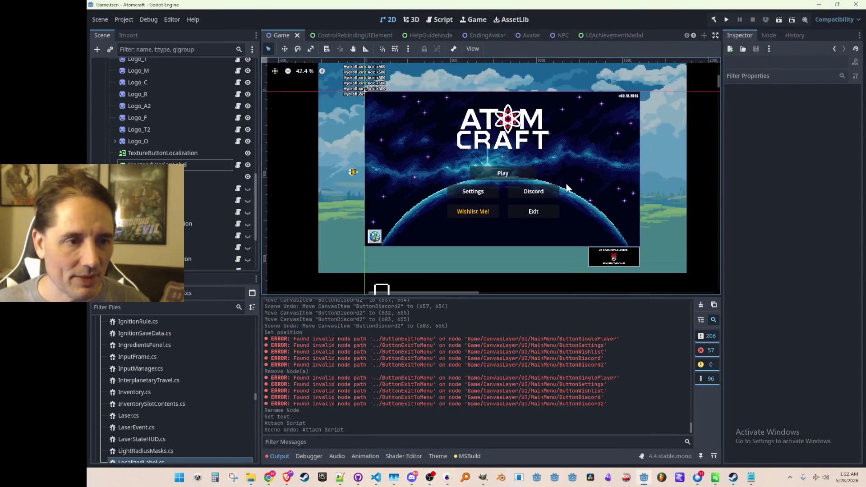
# Collapse and hide the MainMenu node, save the Game scene, and run the project.
pyautogui.scroll(-2, 558, 190)
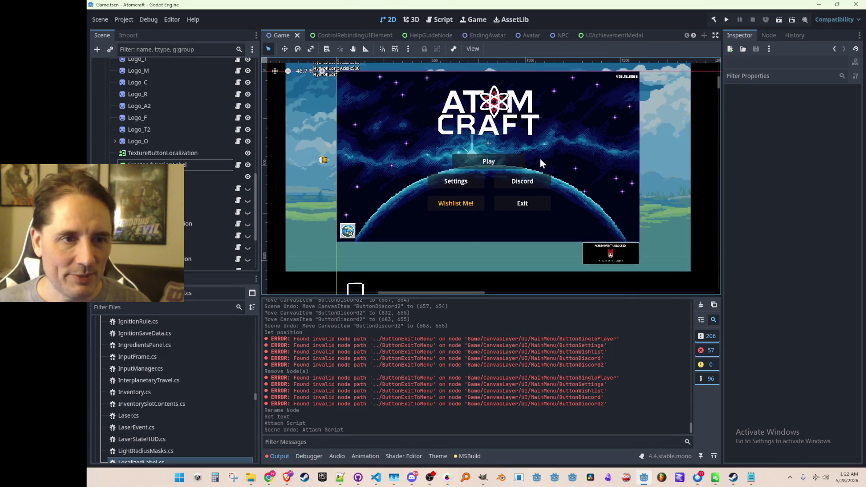
pyautogui.scroll(10, 223, 133)
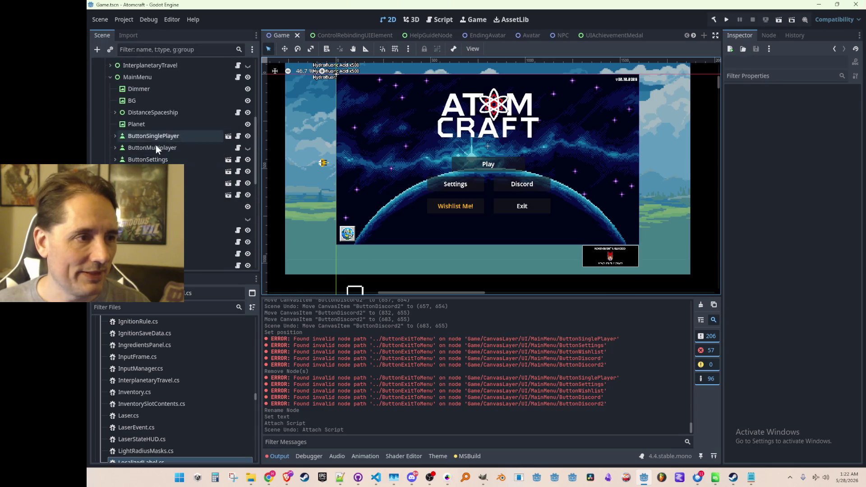
pyautogui.click(109, 102)
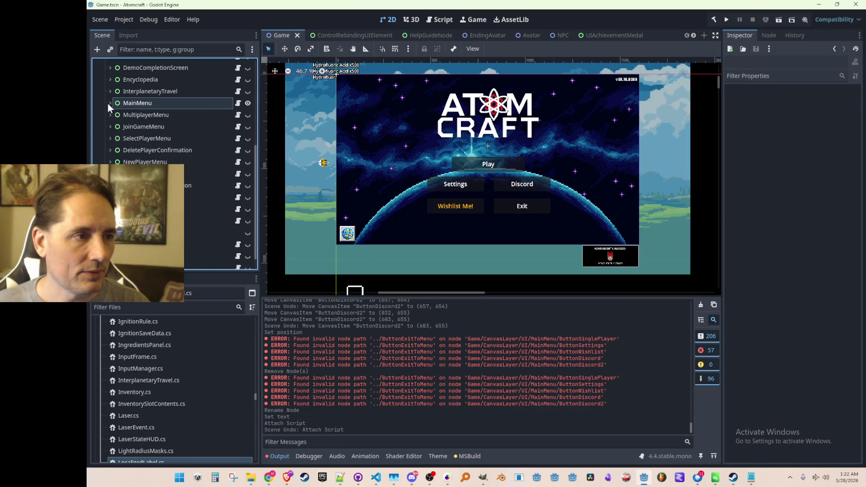
pyautogui.click(247, 103)
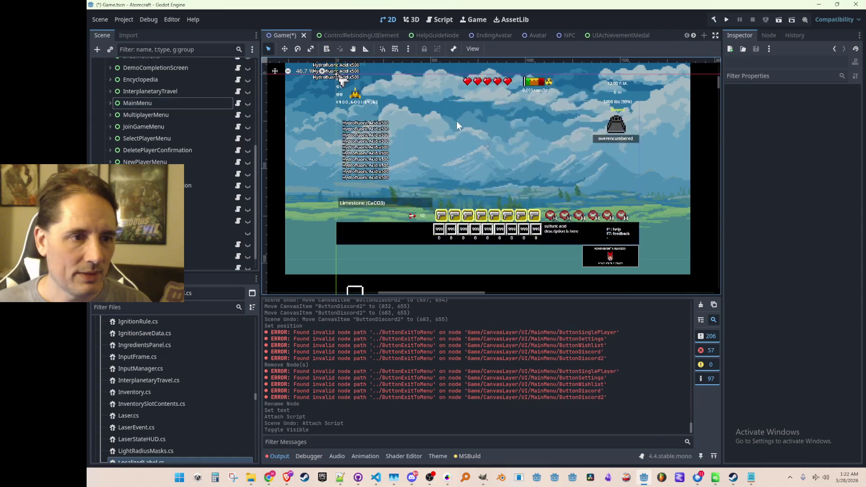
pyautogui.hotkey('ctrl', 's')
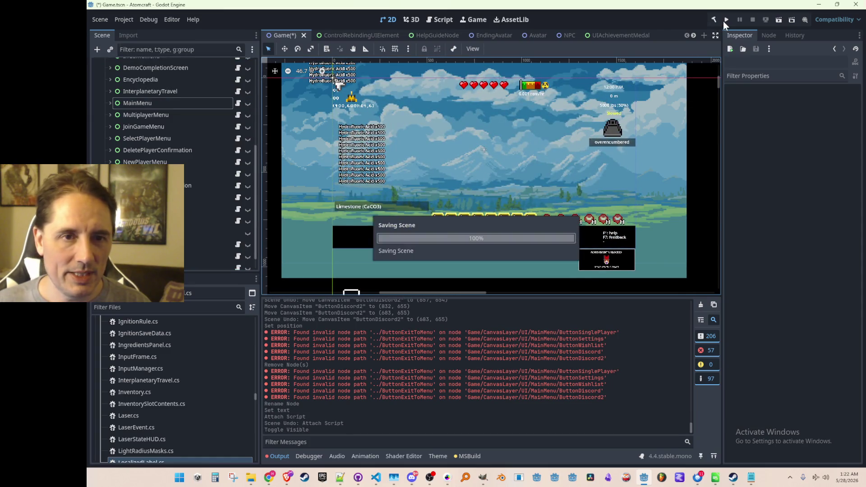
pyautogui.click(724, 20)
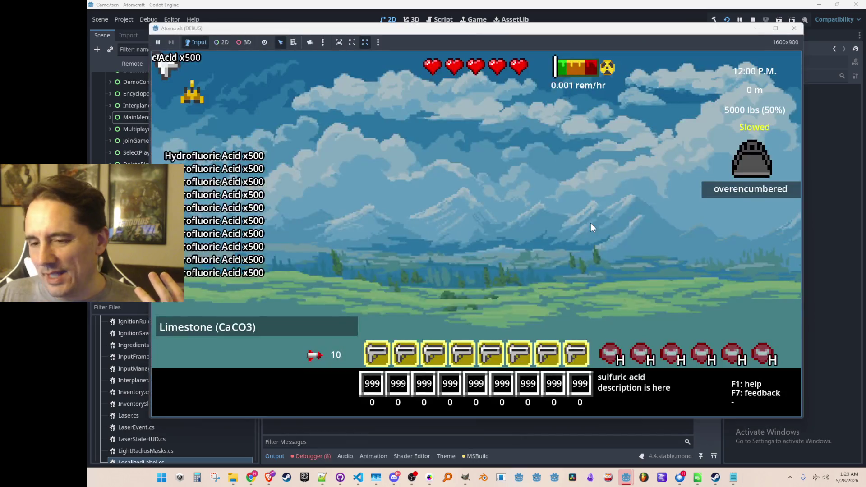
# Stop the Atomcraft debug run once it opens straight into gameplay.
pyautogui.click(752, 19)
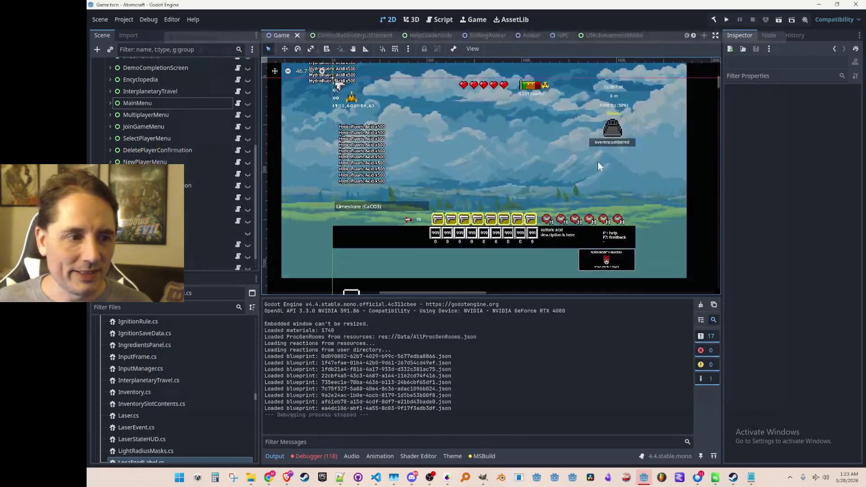
# Show the Debugger's Errors list, filter FileSystem by 'PinnedRe', and open PinnedReactions.cs.
pyautogui.click(326, 456)
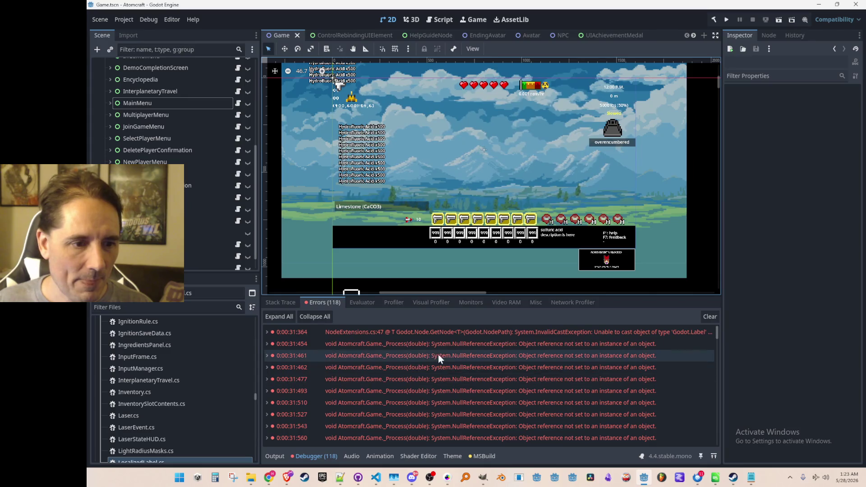
pyautogui.moveTo(465, 333)
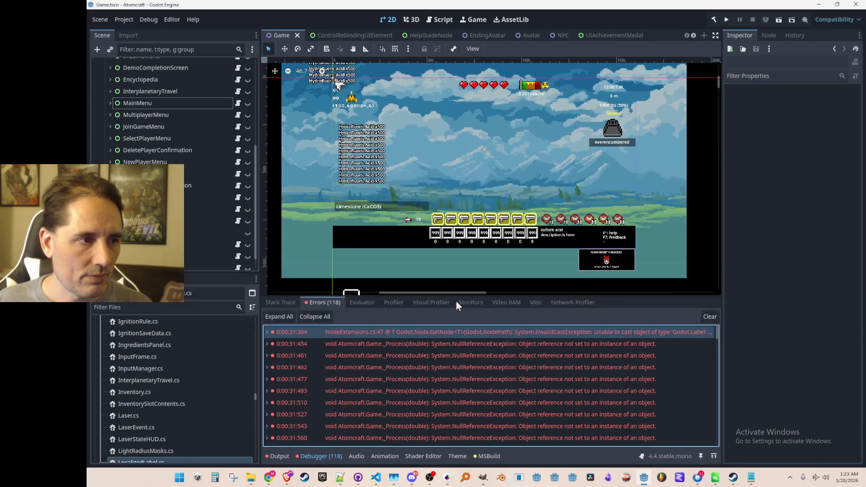
pyautogui.click(175, 308)
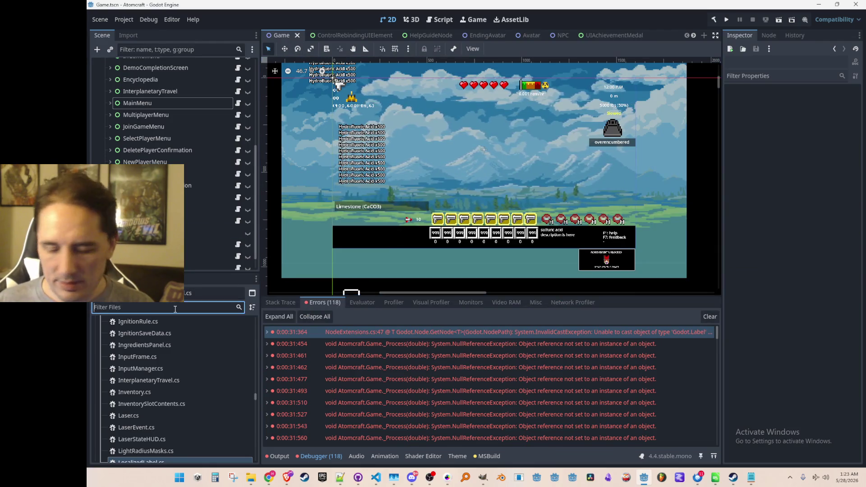
pyautogui.write('PinnedRe')
pyautogui.click(150, 360)
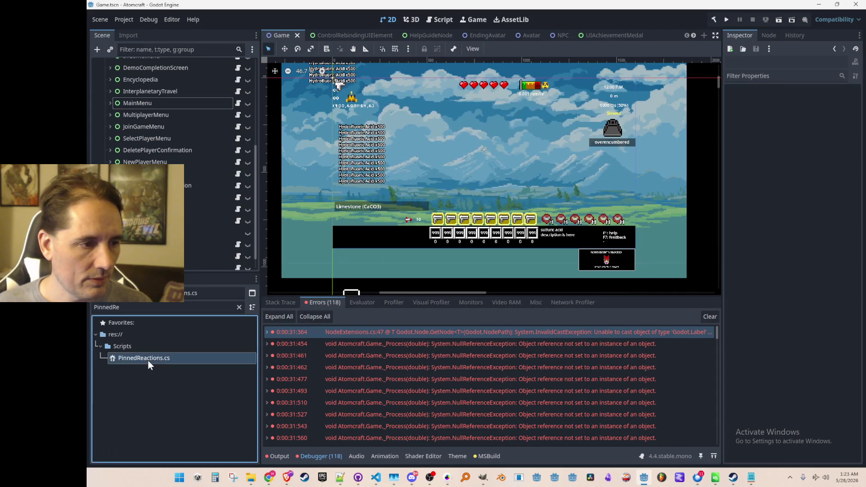
pyautogui.doubleClick(149, 360)
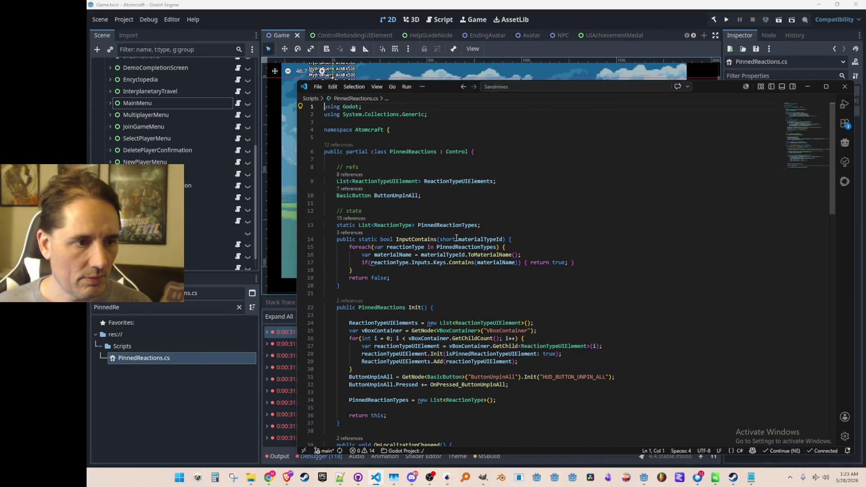
# Jump from PinnedReactions.cs to the BasicButton class definition and its Label field.
pyautogui.click(458, 212)
pyautogui.click(354, 196)
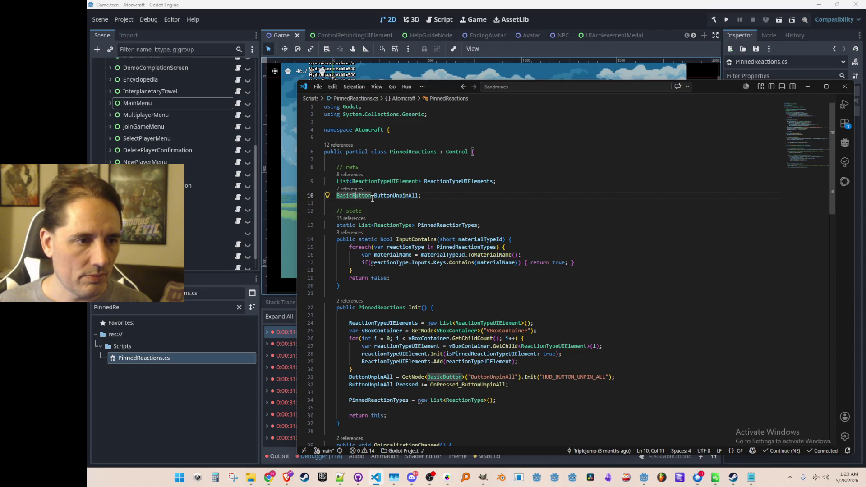
pyautogui.scroll(-3, 458, 226)
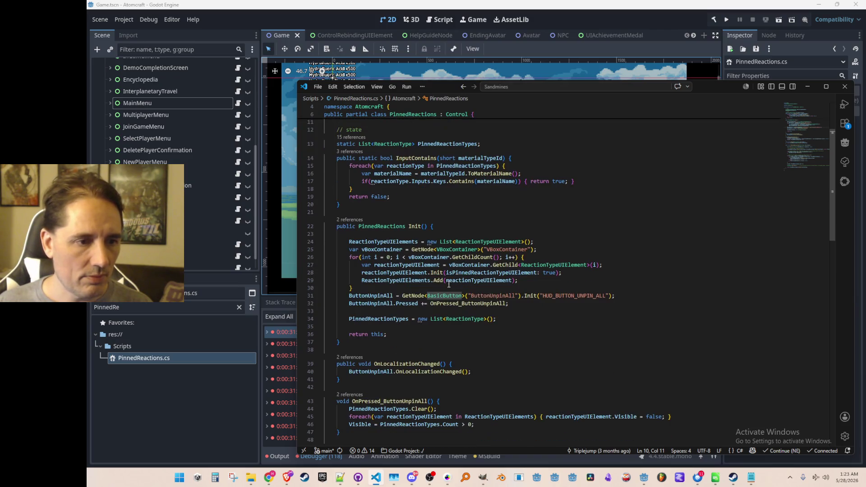
pyautogui.rightClick(450, 296)
pyautogui.click(478, 155)
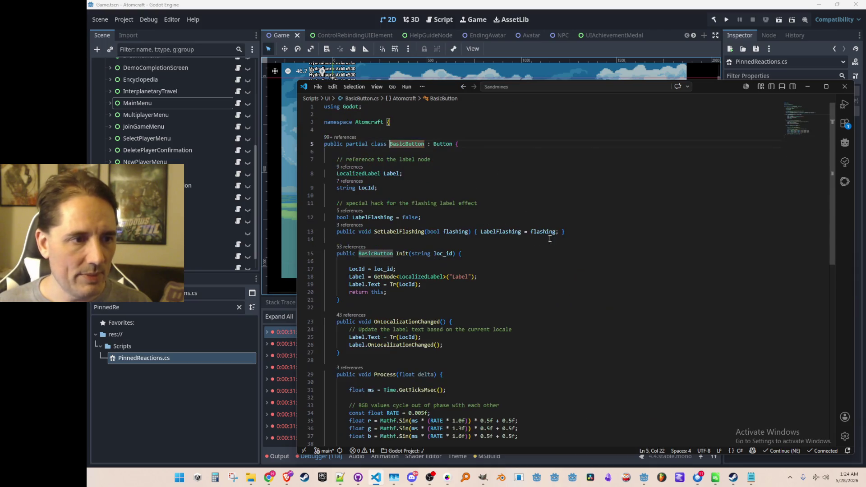
pyautogui.click(576, 171)
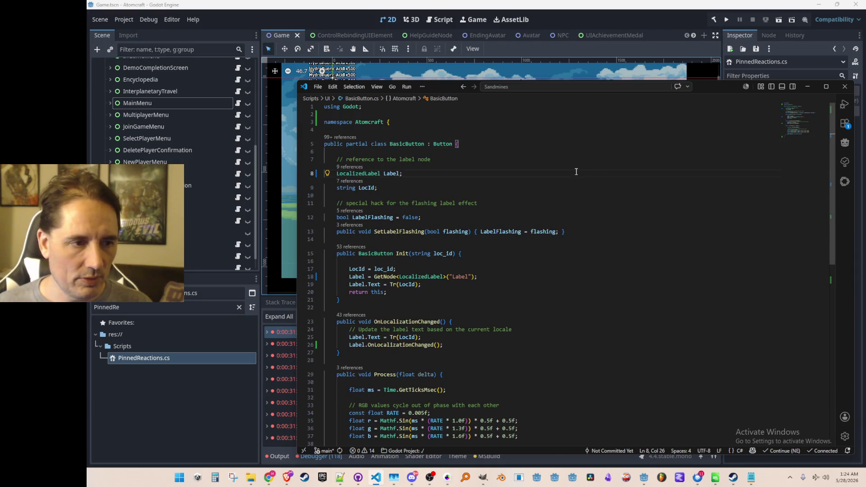
# Rename the Label field to LocalizedLabel in its declaration and on lines 18 and 19.
pyautogui.scroll(-1, 623, 201)
pyautogui.press('Left')
pyautogui.hotkey('ctrl', 'BackSpace')
pyautogui.write('LocalizedLabel')
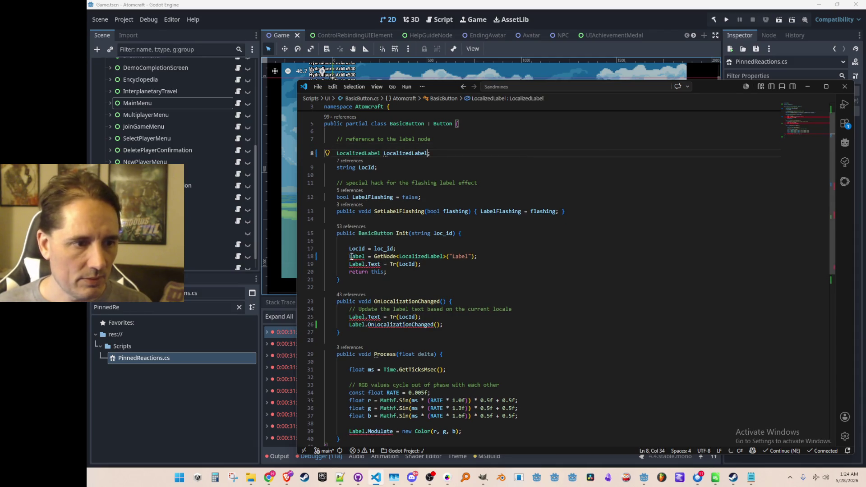
pyautogui.doubleClick(355, 256)
pyautogui.write('LocalizedLabel')
pyautogui.doubleClick(355, 264)
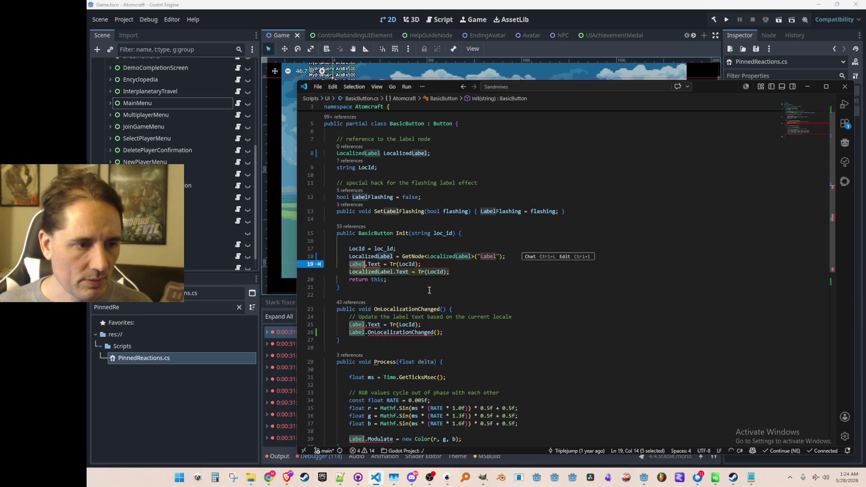
pyautogui.write('LocalizedLabel')
# Change the GetNode call on line 18 to GetNodeOrNull.
pyautogui.click(532, 256)
pyautogui.press('Down')
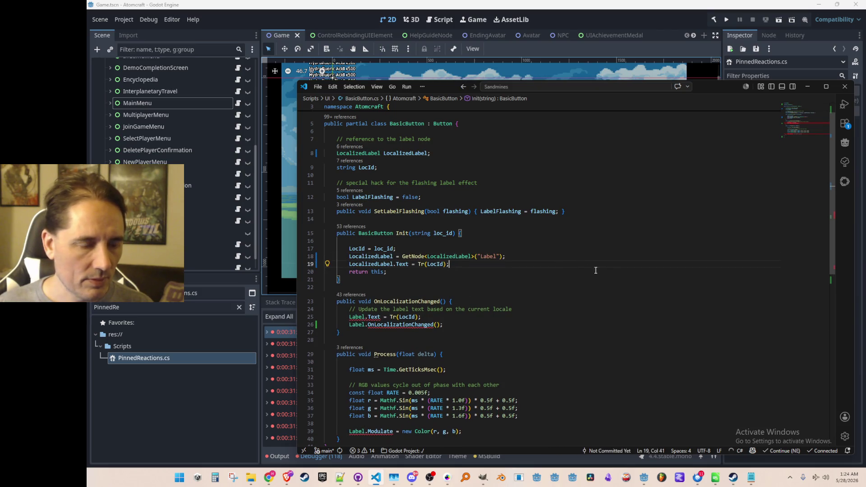
pyautogui.click(427, 257)
pyautogui.write('OrNull')
pyautogui.press('Down')
# Accept Copilot's suggested null checks for the Init call and the Text assignment.
pyautogui.press('End')
pyautogui.press('Return')
pyautogui.write('if(')
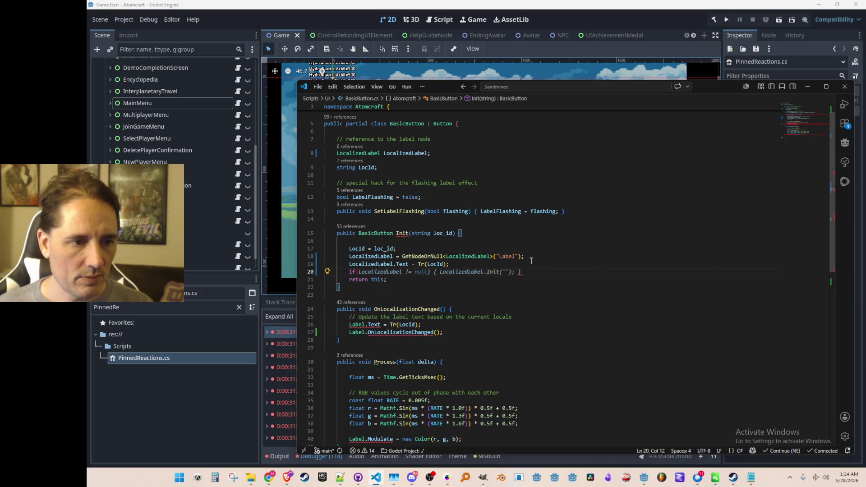
pyautogui.press('BackSpace')
pyautogui.press('BackSpace')
pyautogui.press('BackSpace')
pyautogui.press('Up')
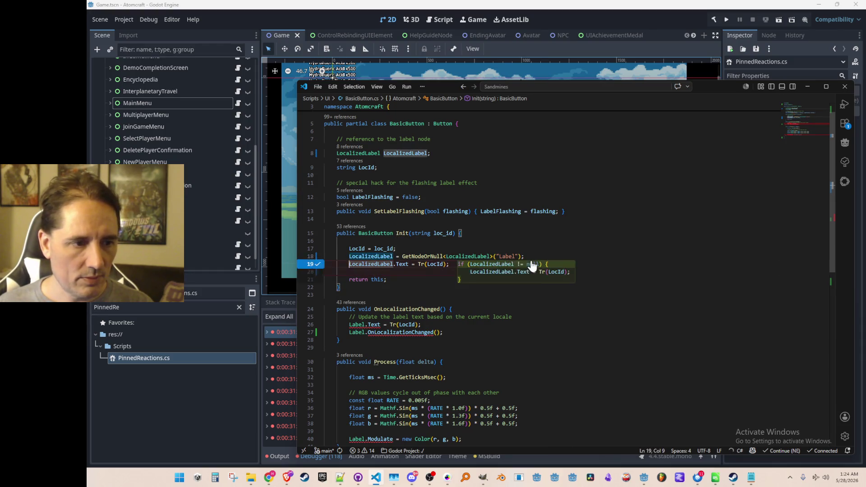
pyautogui.press('Tab')
pyautogui.press('Home')
pyautogui.hotkey('ctrl', 'Right')
pyautogui.hotkey('ctrl', 'Right')
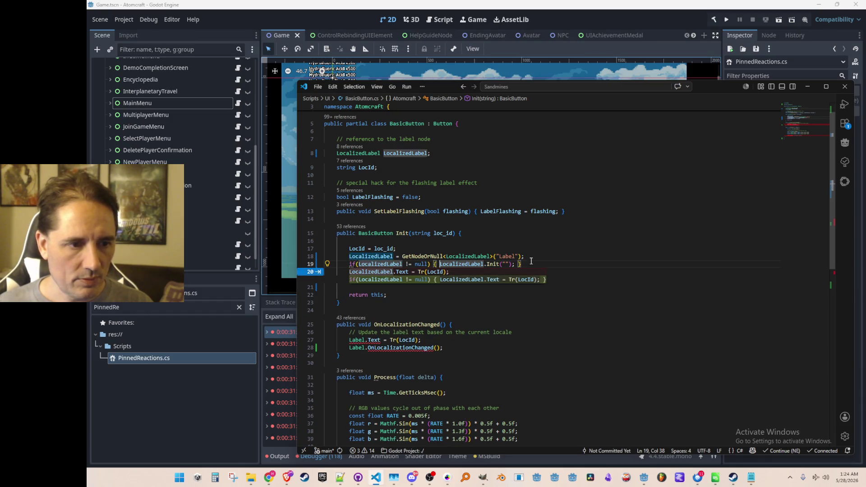
pyautogui.press('Tab')
# Put the Init("") call and the closing brace on their own lines inside the null-check block.
pyautogui.press('Up')
pyautogui.hotkey('ctrl', 'Left')
pyautogui.hotkey('ctrl', 'Left')
pyautogui.hotkey('ctrl', 'Left')
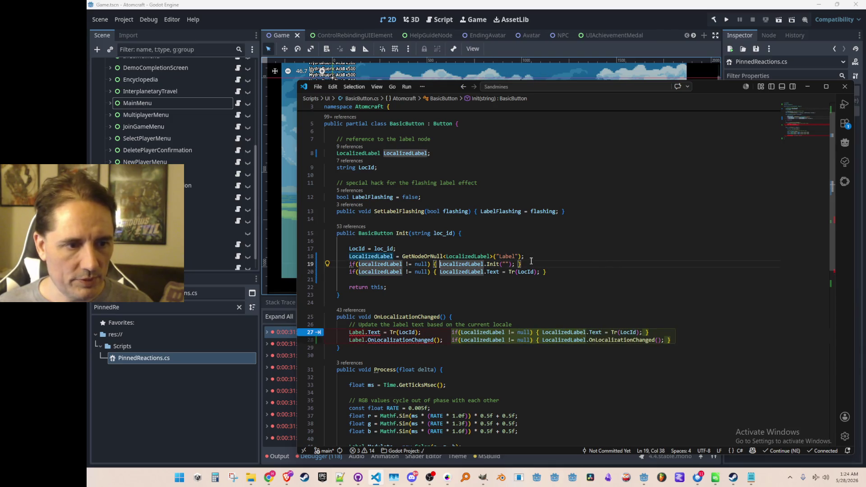
pyautogui.press('Return')
pyautogui.press('Return')
pyautogui.press('Down')
pyautogui.press('End')
pyautogui.hotkey('ctrl', 'Left')
pyautogui.hotkey('ctrl', 'Left')
pyautogui.hotkey('ctrl', 'Left')
pyautogui.hotkey('ctrl', 'Left')
pyautogui.hotkey('ctrl', 'Left')
pyautogui.hotkey('ctrl', 'Left')
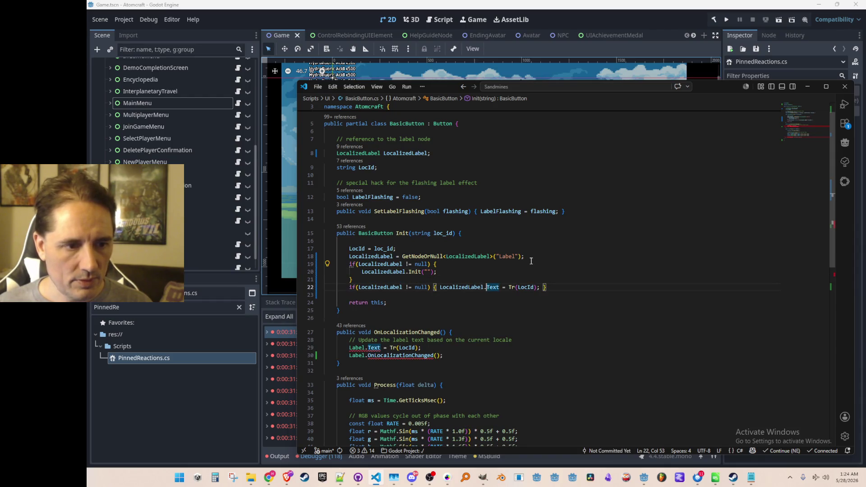
pyautogui.press('Up')
pyautogui.press('Up')
pyautogui.press('End')
# Paste the Text assignment into the block and delete the old one-line null-checked version.
pyautogui.press('Return')
pyautogui.write('LocalizedLabel.Text = Tr(LocId);')
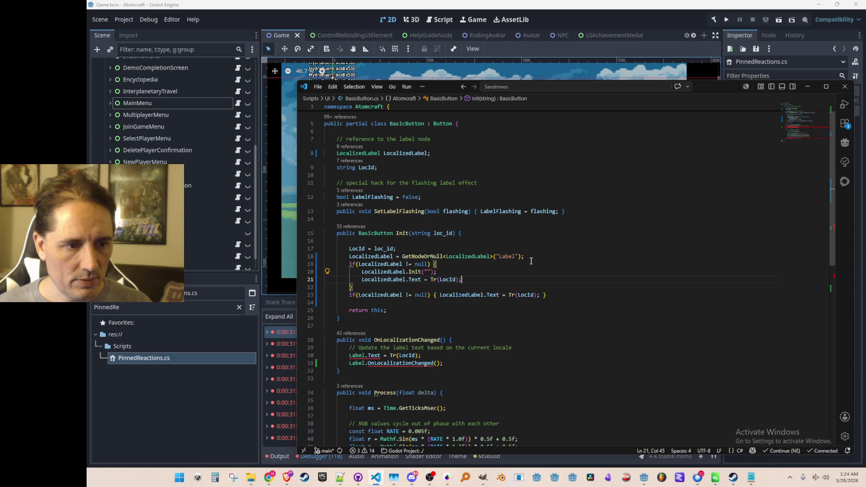
pyautogui.press('Down')
pyautogui.press('Down')
pyautogui.press('Home')
pyautogui.press('Home')
pyautogui.hotkey('shift', 'Down')
pyautogui.press('Delete')
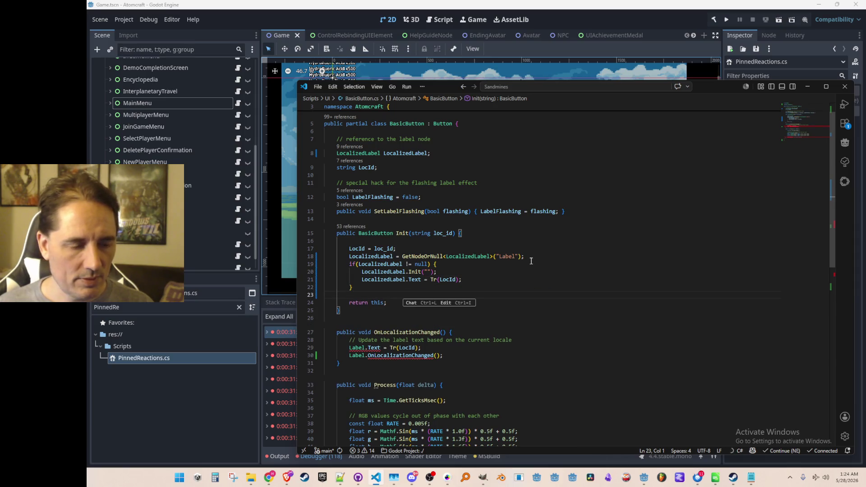
pyautogui.scroll(-1, 525, 315)
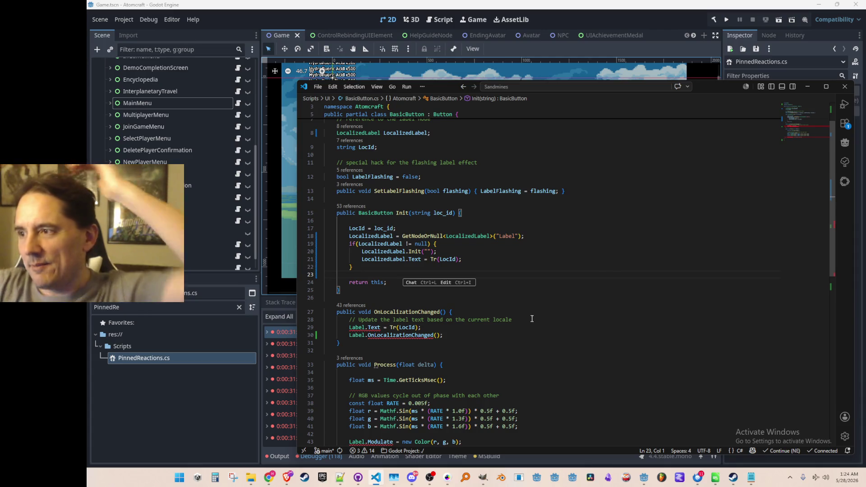
pyautogui.scroll(-2, 543, 369)
# Add an if(LocalizedLabel != null) block calling LocalizedLabel.OnLocalizationChanged() in OnLocalizationChanged.
pyautogui.click(624, 289)
pyautogui.scroll(2, 658, 294)
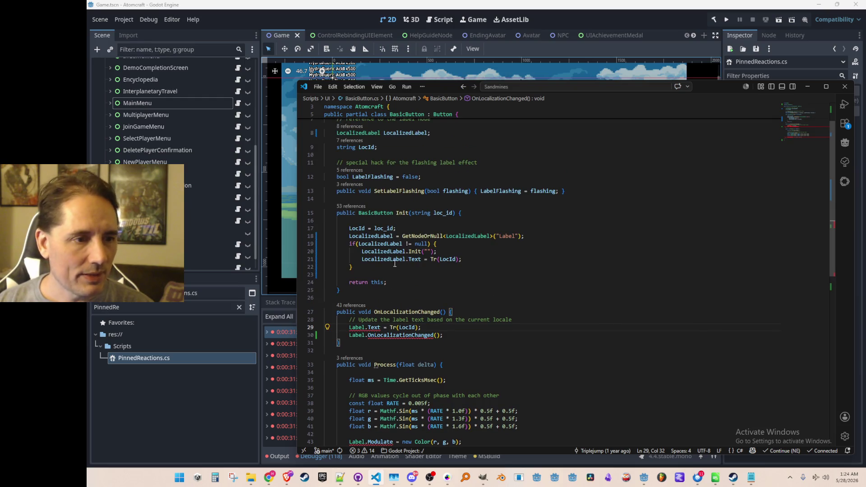
pyautogui.click(402, 243)
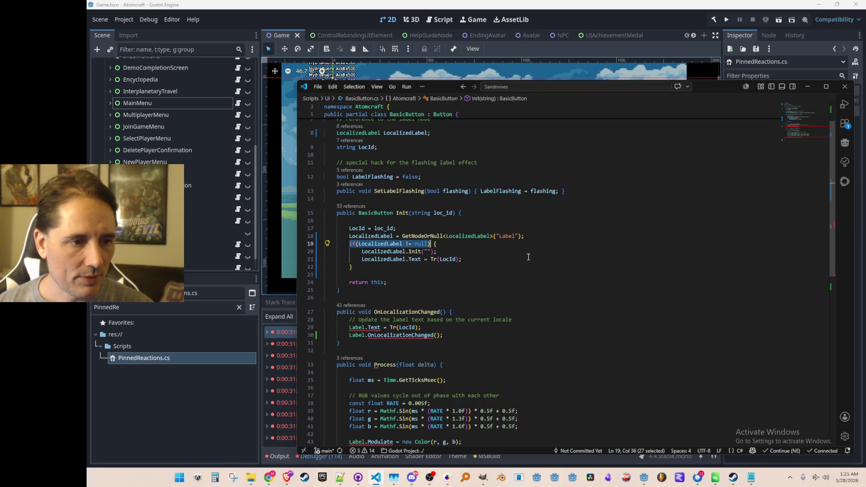
pyautogui.press('Down')
pyautogui.press('Down')
pyautogui.press('Down')
pyautogui.press('Home')
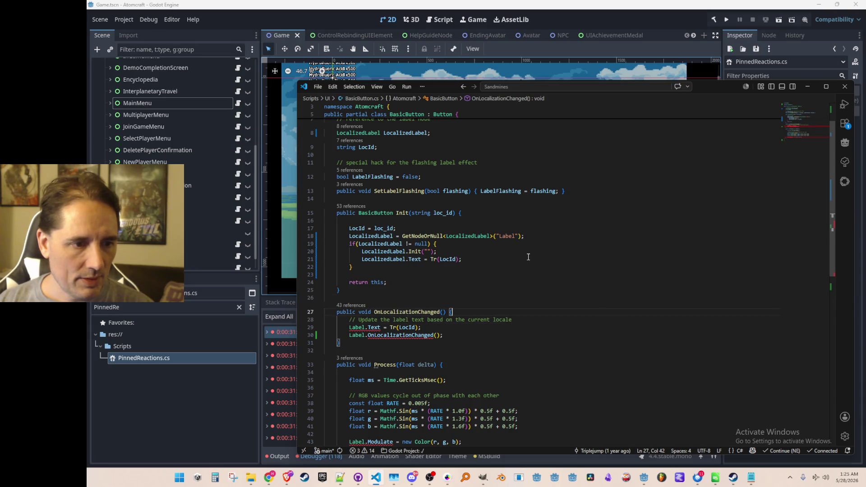
pyautogui.press('Return')
pyautogui.press('Return')
pyautogui.press('Return')
pyautogui.press('Up')
pyautogui.press('Up')
pyautogui.write('if(LocalizedLabel != null) ')
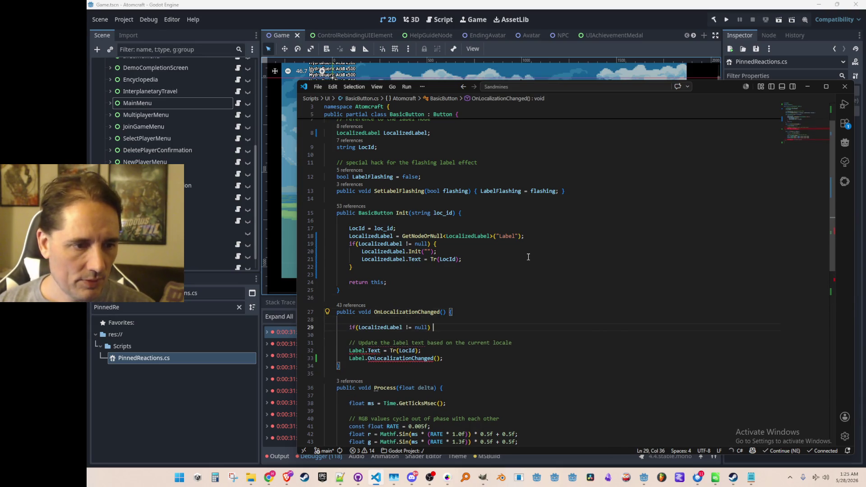
pyautogui.write('{')
pyautogui.press('Return')
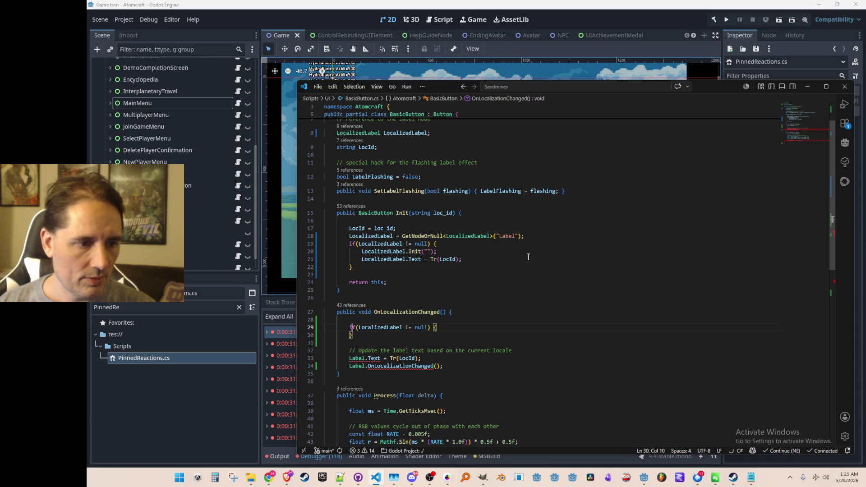
pyautogui.press('Return')
pyautogui.write('LocalizedLabel.OnLocalizationChanged();')
pyautogui.press('Down')
pyautogui.press('Down')
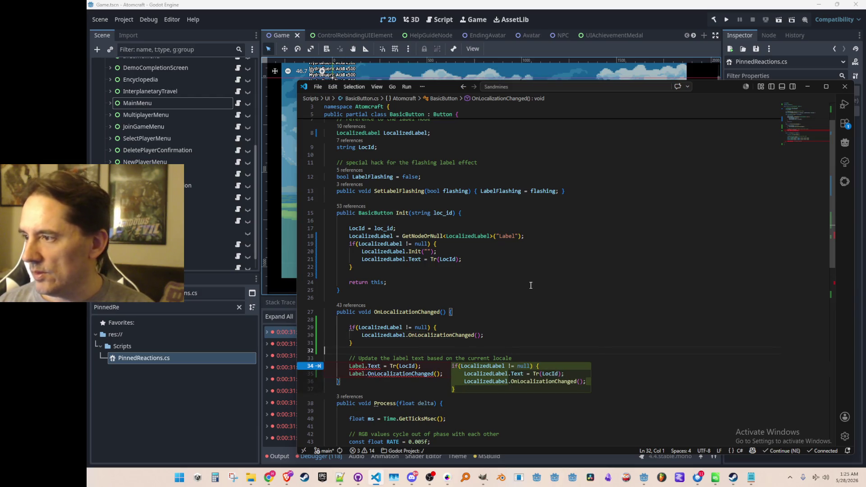
# Accept the suggested null check around the label text update and delete the redundant first block.
pyautogui.scroll(-3, 530, 283)
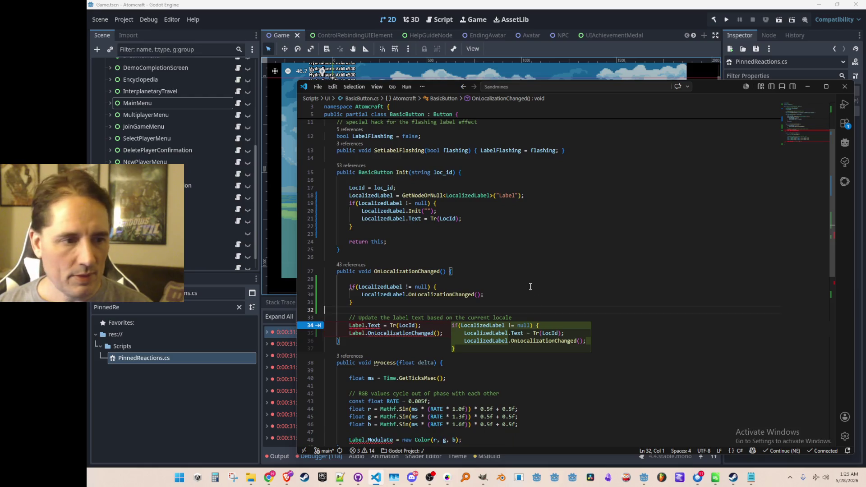
pyautogui.press('Tab')
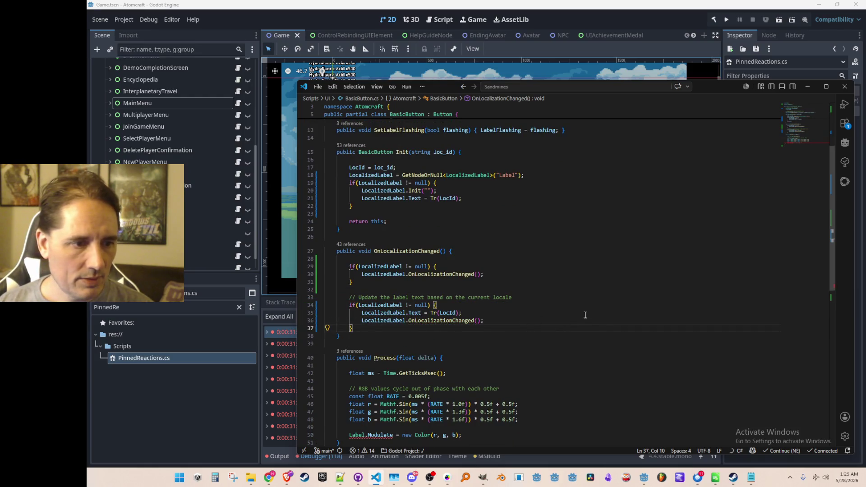
pyautogui.click(597, 303)
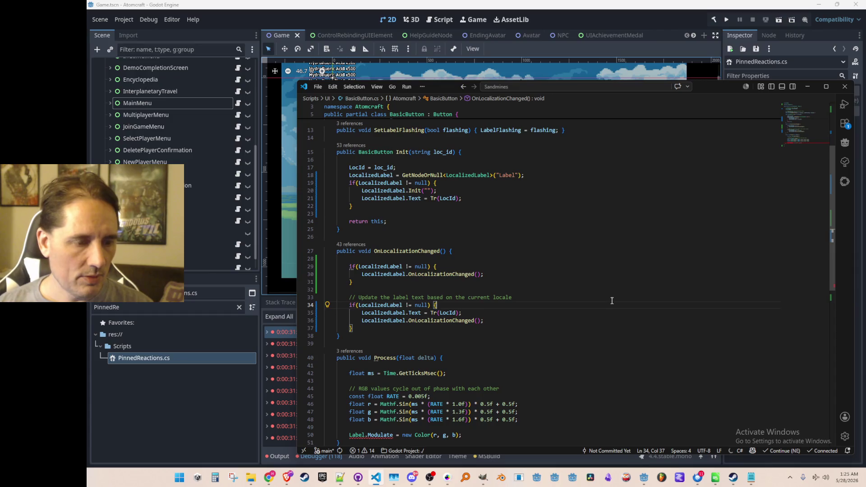
pyautogui.scroll(-1, 643, 295)
pyautogui.press('Up')
pyautogui.press('Up')
pyautogui.hotkey('shift', 'Up')
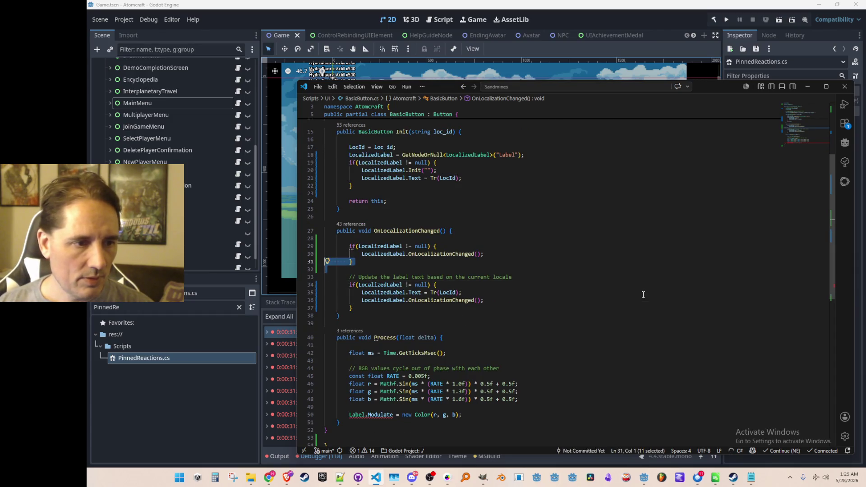
pyautogui.hotkey('shift', 'Up')
pyautogui.hotkey('shift', 'Up')
pyautogui.press('Delete')
pyautogui.press('Down')
pyautogui.press('Down')
pyautogui.press('Down')
# Duplicate the Label.Modulate line in Process as a LocalizedLabel.Modulate line.
pyautogui.scroll(-3, 631, 308)
pyautogui.click(614, 324)
pyautogui.press('Home')
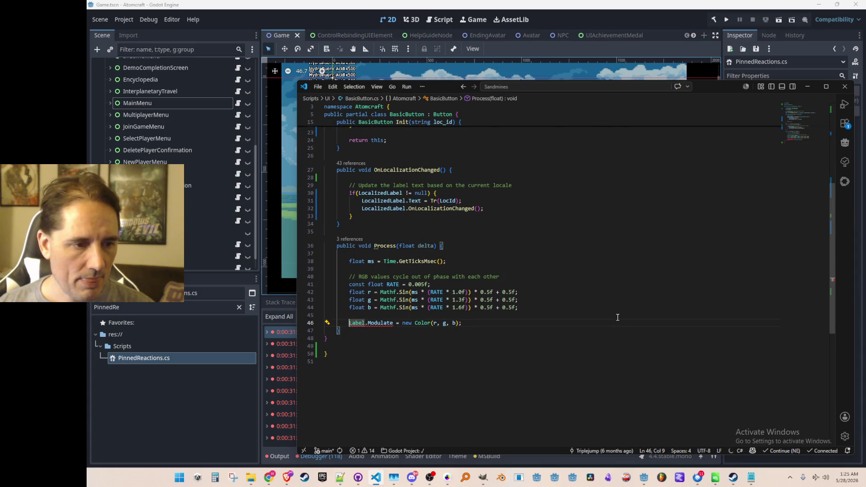
pyautogui.hotkey('shift', 'alt', 'Up')
pyautogui.write('Loca')
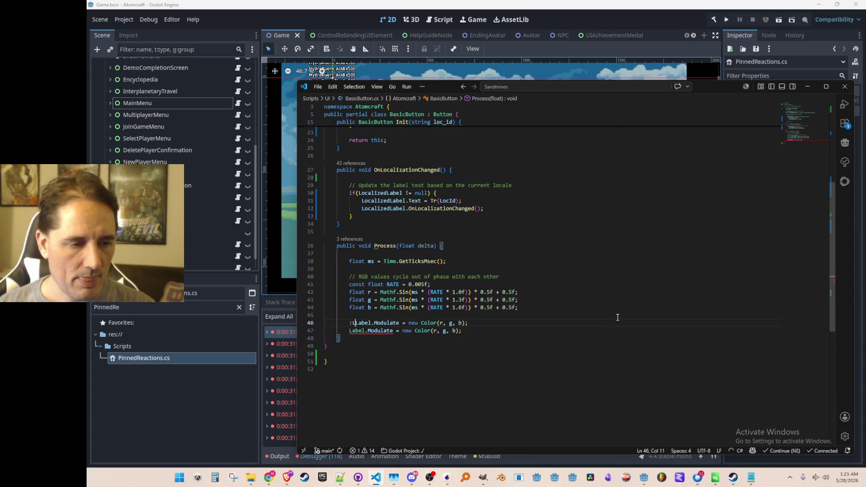
pyautogui.write('lized')
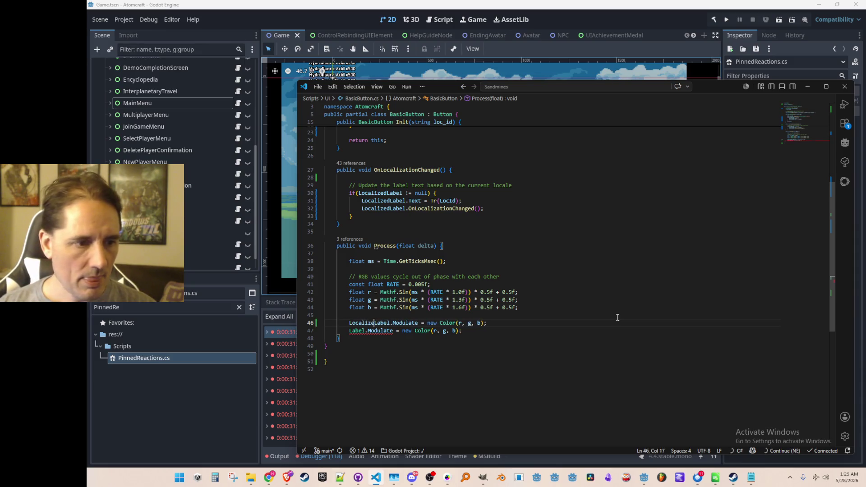
pyautogui.press('Home')
pyautogui.scroll(3, 567, 279)
pyautogui.scroll(5, 567, 280)
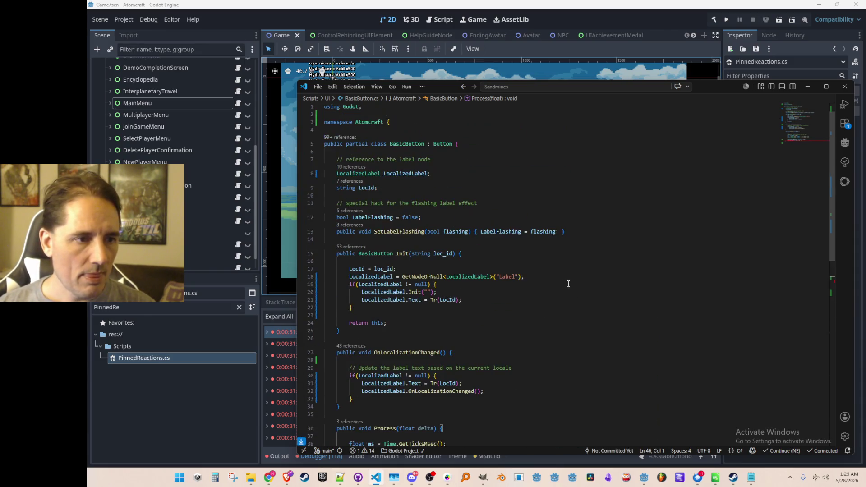
pyautogui.click(581, 175)
# Add a Label field, then a Label lookup and null-checked Label text update in Init.
pyautogui.press('Return')
pyautogui.write('bel Label;')
pyautogui.press('Right')
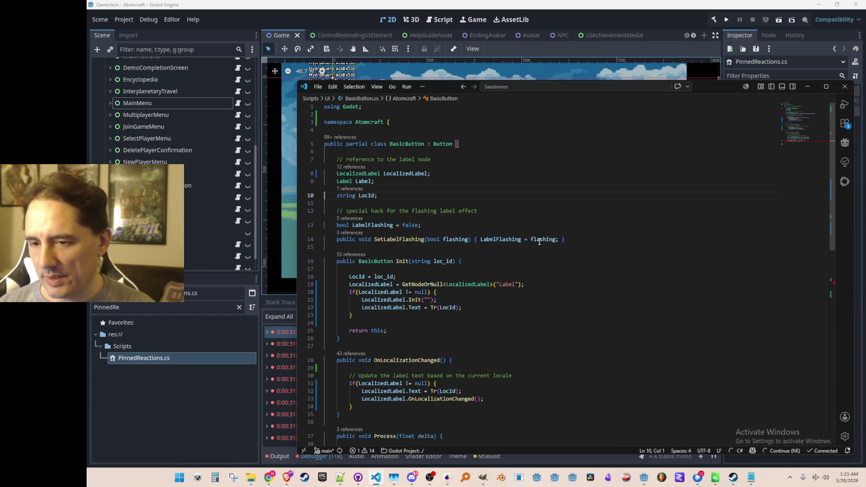
pyautogui.scroll(-1, 539, 267)
pyautogui.click(596, 292)
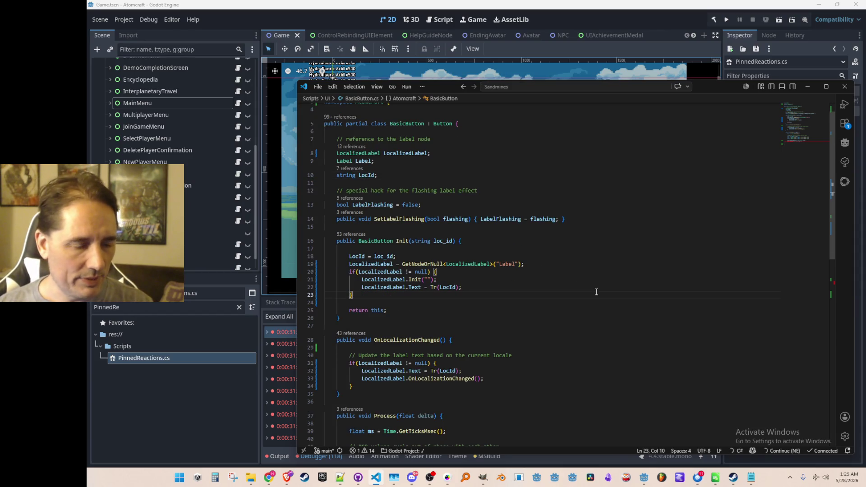
pyautogui.press('Return')
pyautogui.write('Label =')
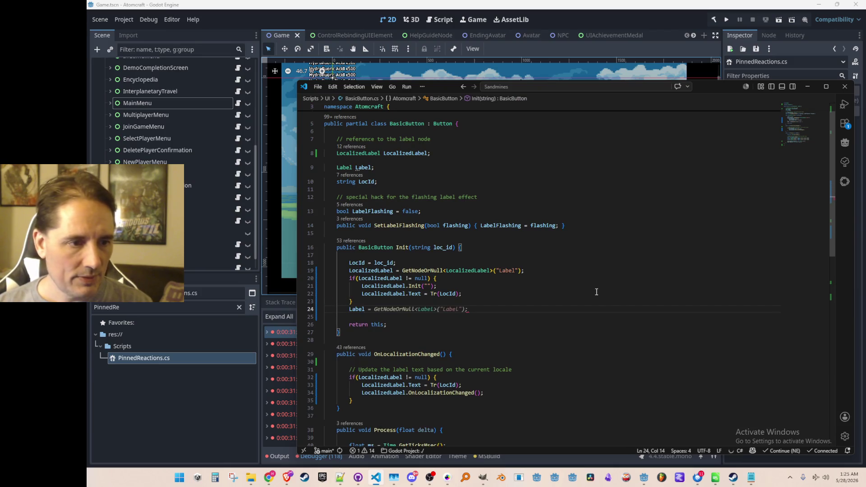
pyautogui.press('Tab')
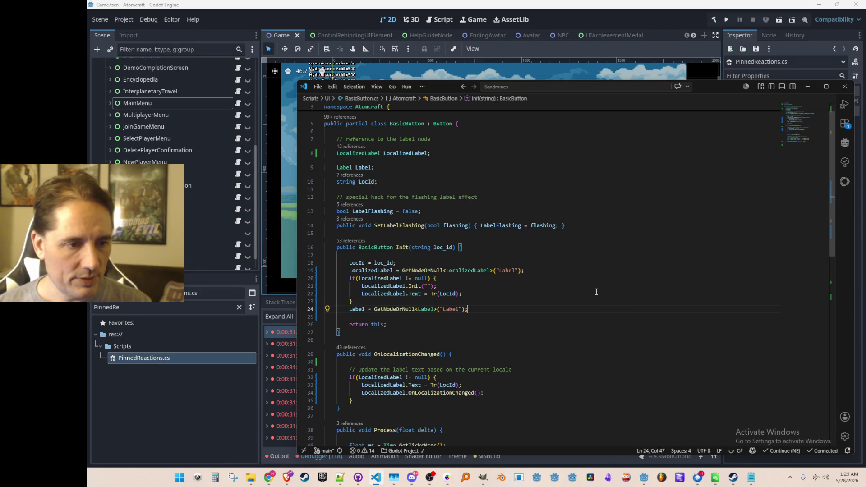
pyautogui.press('Return')
pyautogui.write('if(')
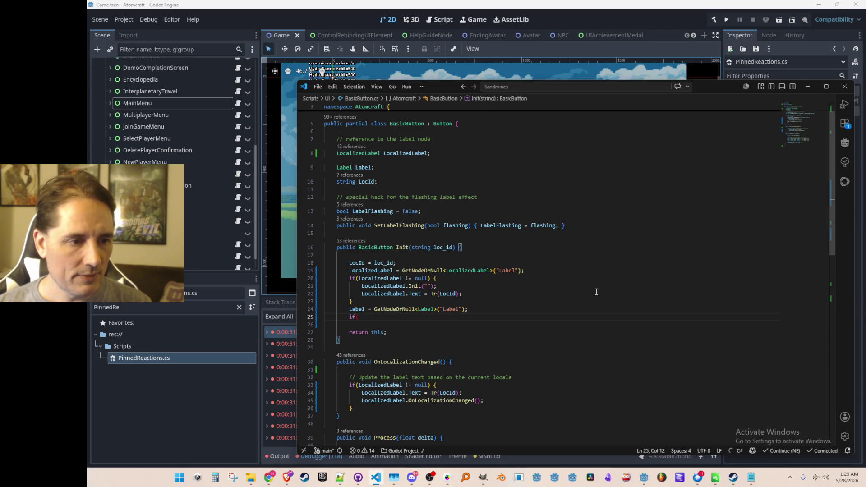
pyautogui.press('Tab')
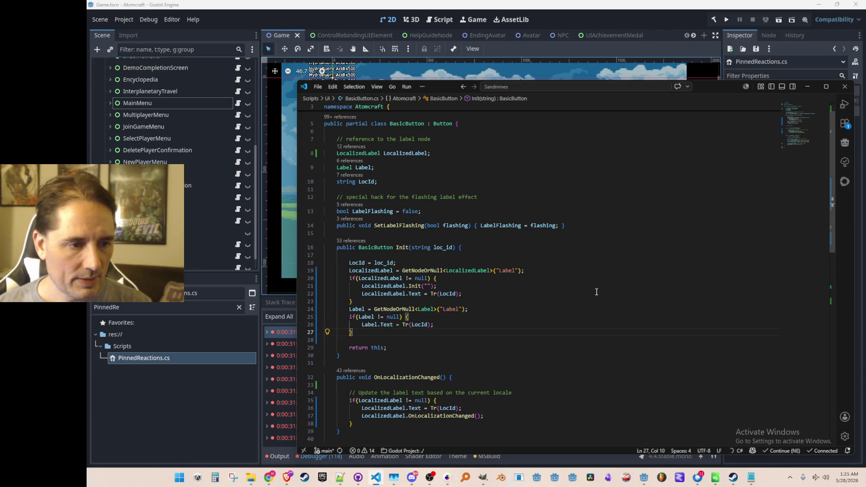
# Replace the new if-block with 'bool useLocalizedLabel = LocalizedLabel != null;' and remove the leftover brace.
pyautogui.press('Return')
pyautogui.press('Return')
pyautogui.write('if(LocalizedLabel !')
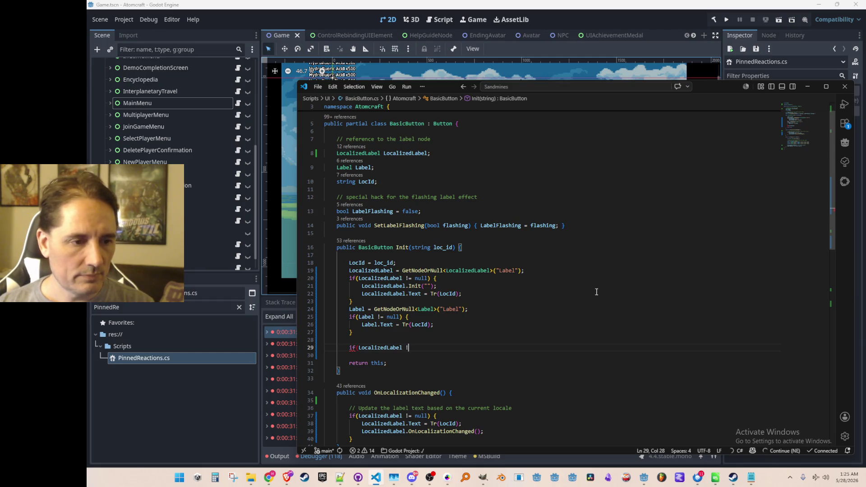
pyautogui.write('){')
pyautogui.press('Return')
pyautogui.write('}')
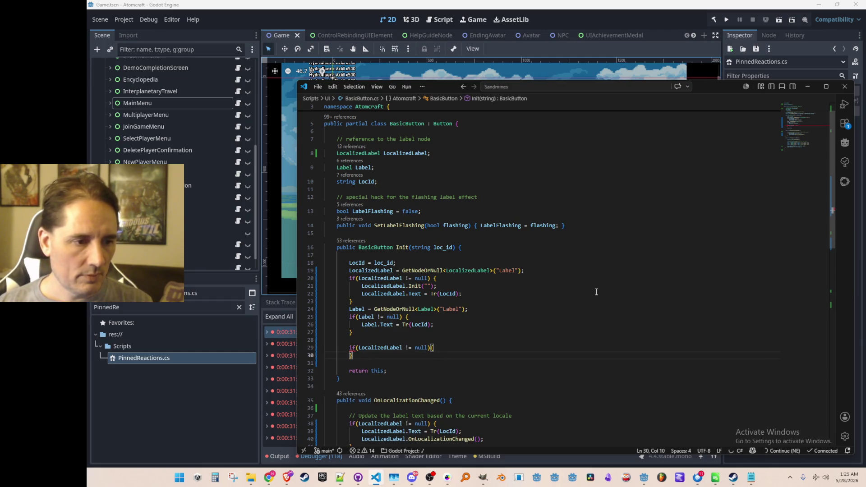
pyautogui.press('Up')
pyautogui.press('Home')
pyautogui.press('Home')
pyautogui.press('Return')
pyautogui.press('Up')
pyautogui.write('bool')
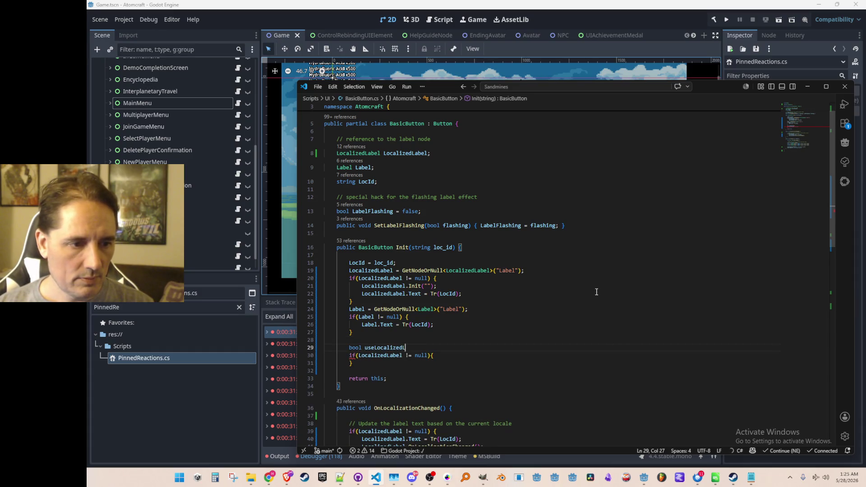
pyautogui.write('abel =')
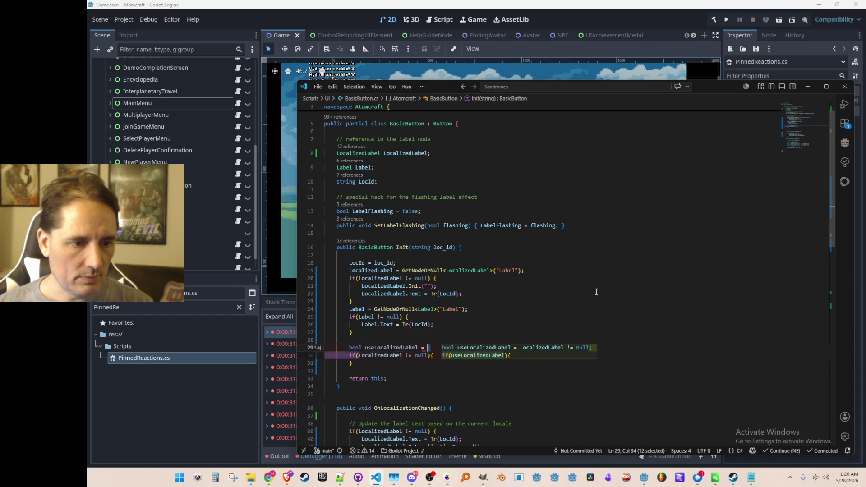
pyautogui.press('Tab')
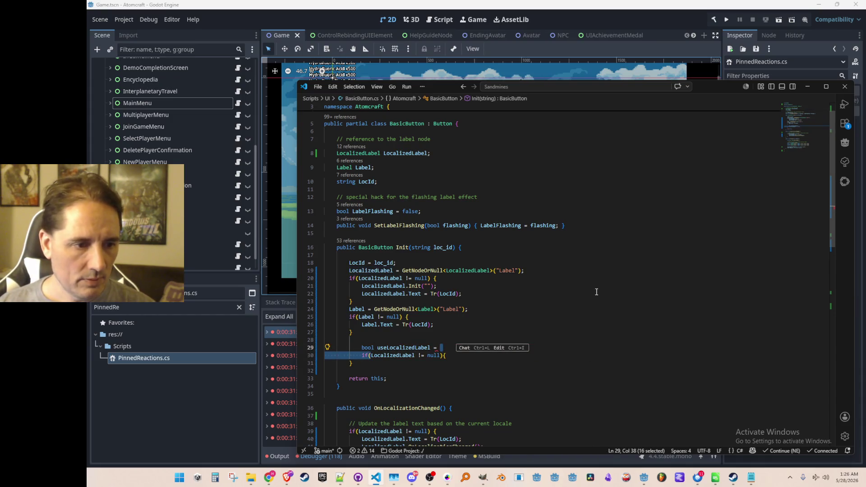
pyautogui.press('Right')
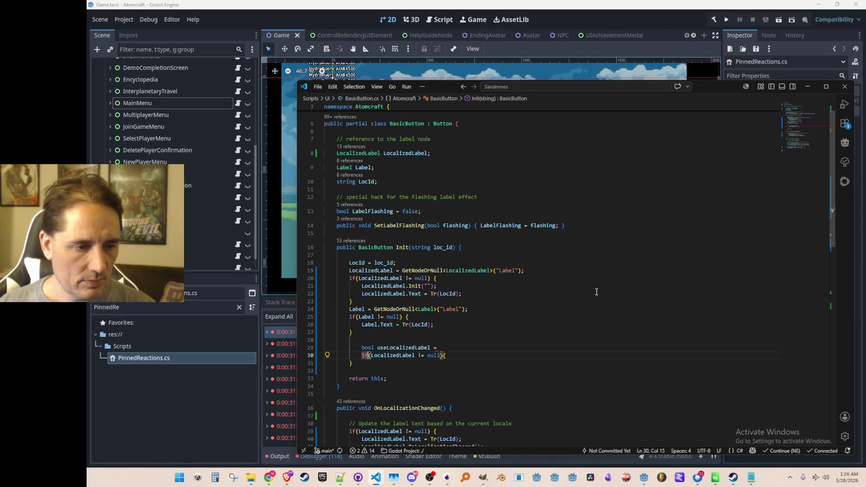
pyautogui.press('Tab')
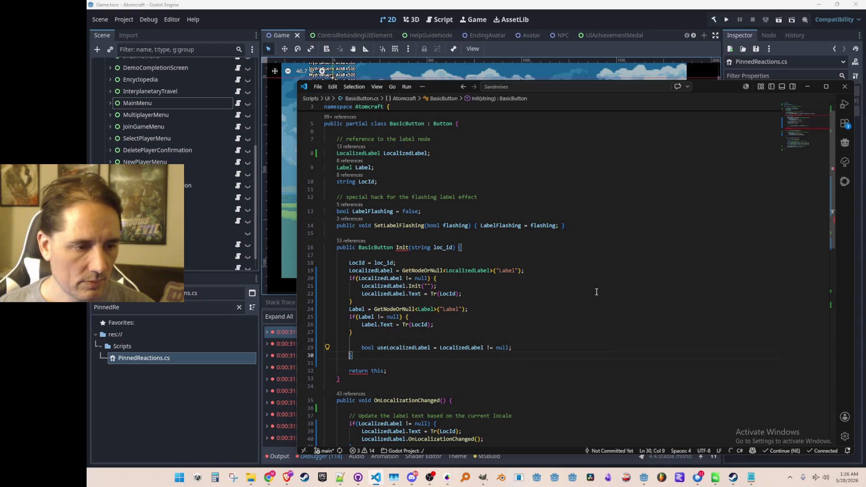
pyautogui.press('Down')
pyautogui.hotkey('ctrl', 'shift', 'k')
pyautogui.press('Up')
pyautogui.hotkey('shift', 'Tab')
# Accept Copilot's SetVisible lines toggling LocalizedLabel and Label by useLocalizedLabel.
pyautogui.press('Return')
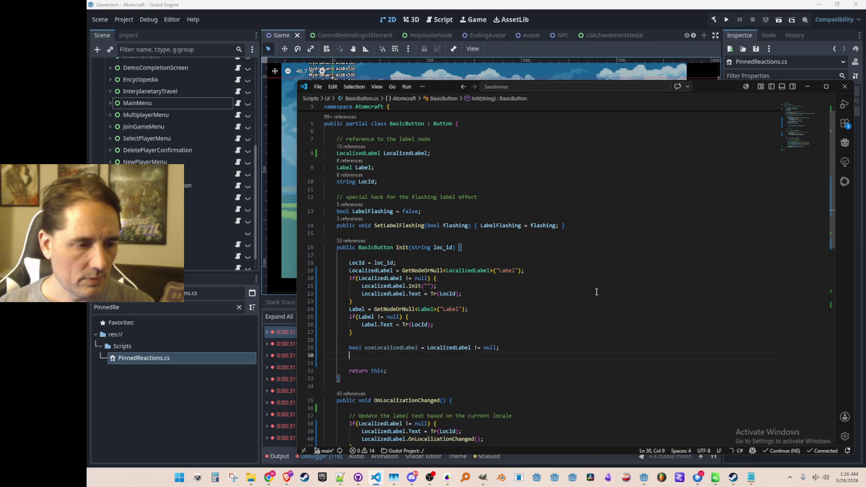
pyautogui.press('Escape')
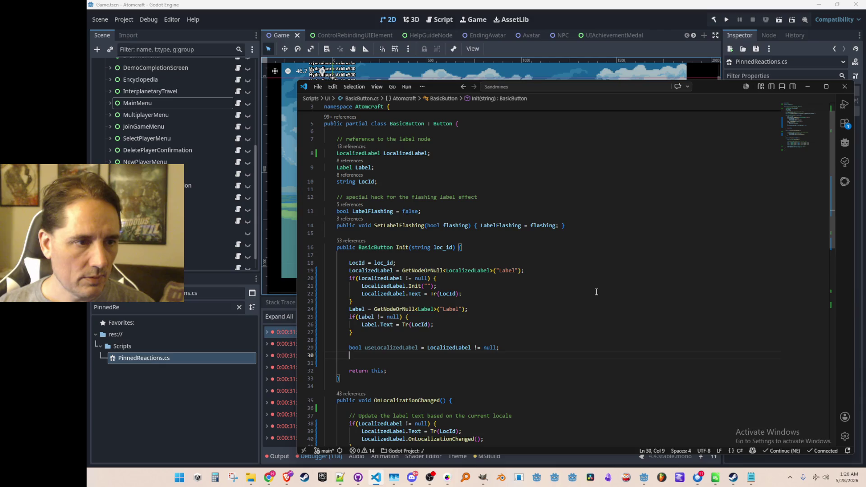
pyautogui.write('L')
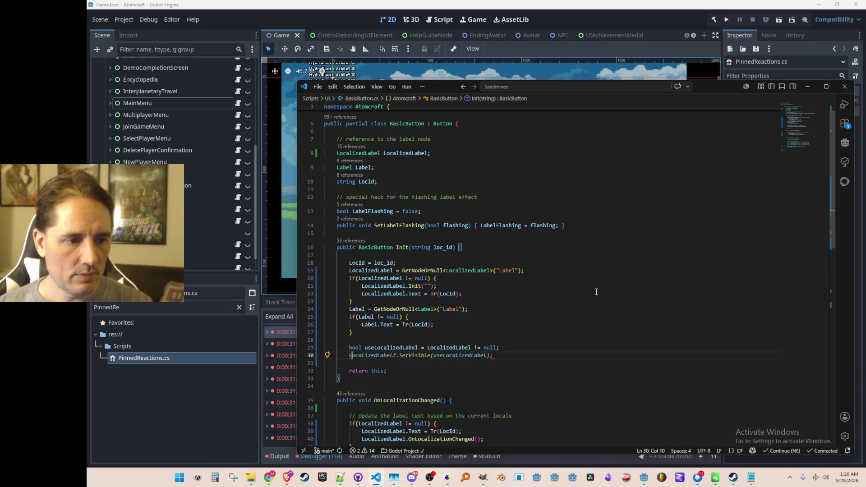
pyautogui.press('Tab')
pyautogui.press('Tab')
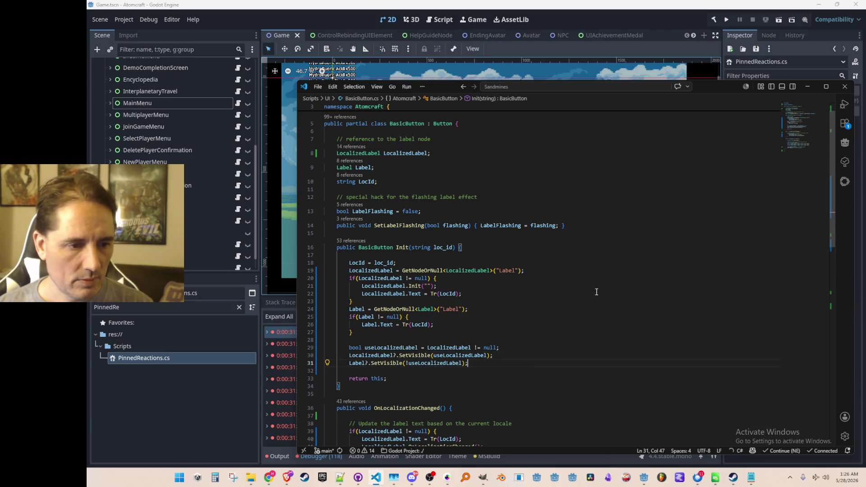
# Paste an if(Label != null) block refreshing Label's text into OnLocalizationChanged.
pyautogui.press('Down')
pyautogui.scroll(-5, 596, 292)
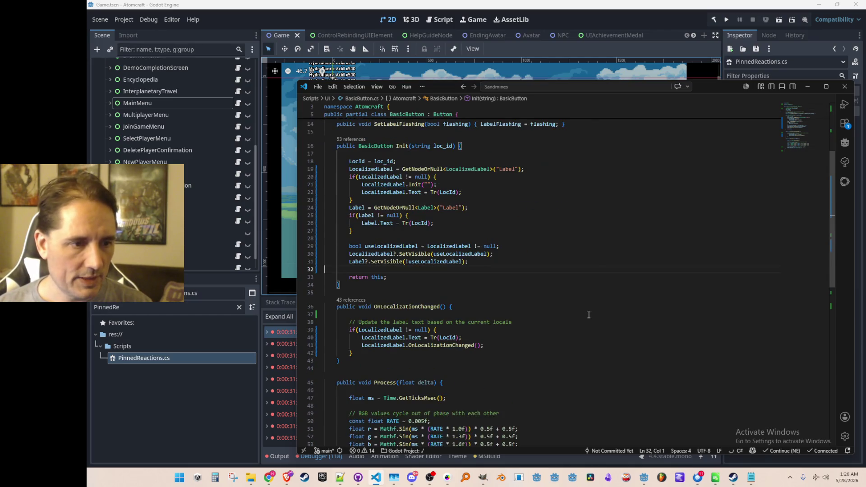
pyautogui.scroll(-1, 627, 285)
pyautogui.click(600, 312)
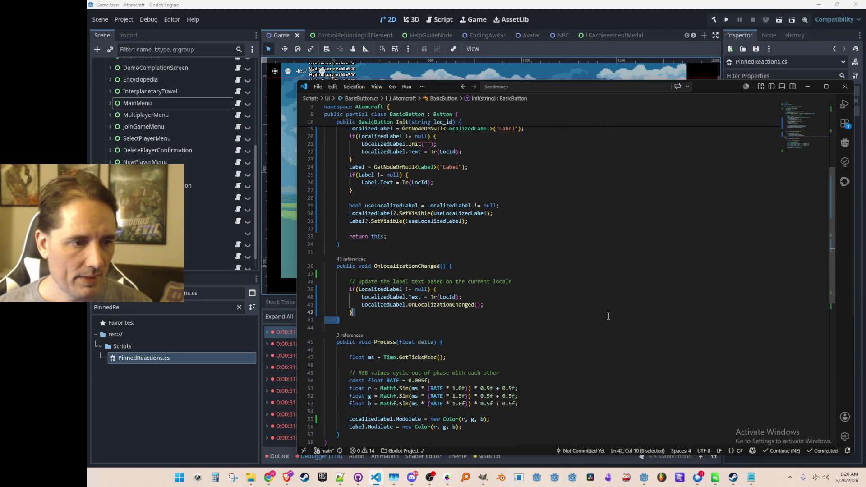
pyautogui.press('Return')
pyautogui.hotkey('ctrl', 'v')
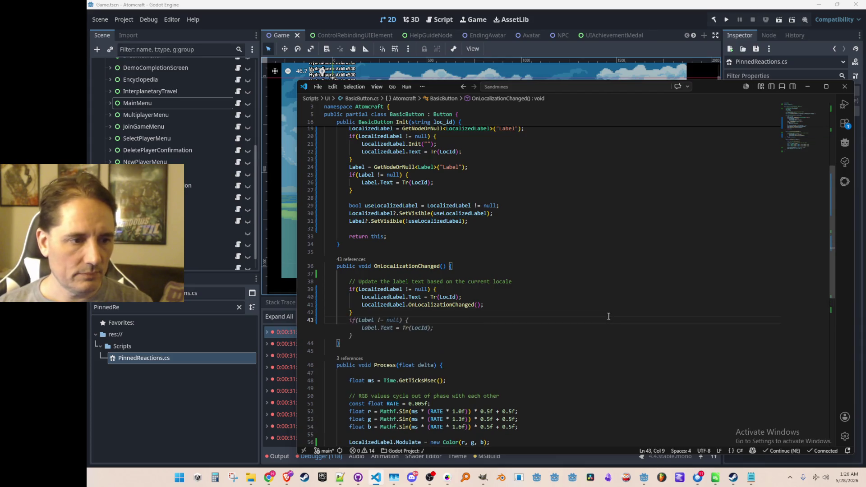
pyautogui.click(608, 358)
pyautogui.scroll(-5, 613, 345)
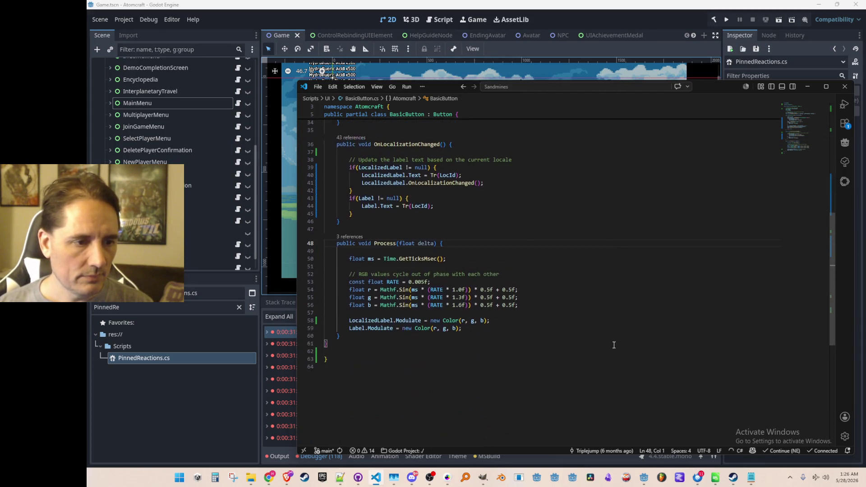
pyautogui.click(597, 12)
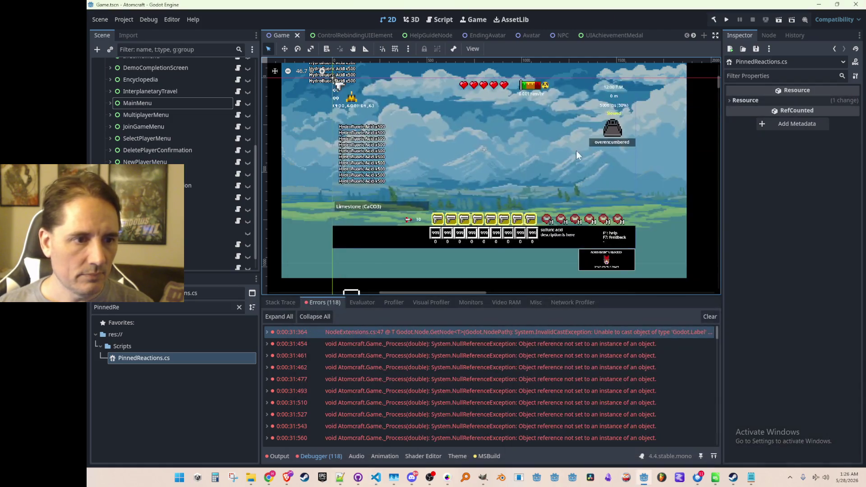
# Save the Game scene and launch the project with Run Project.
pyautogui.scroll(-1, 572, 147)
pyautogui.hotkey('ctrl', 's')
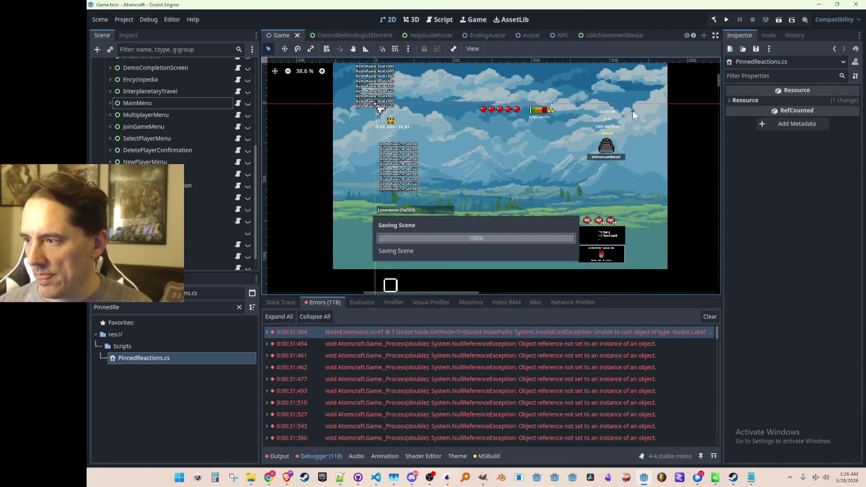
pyautogui.click(724, 20)
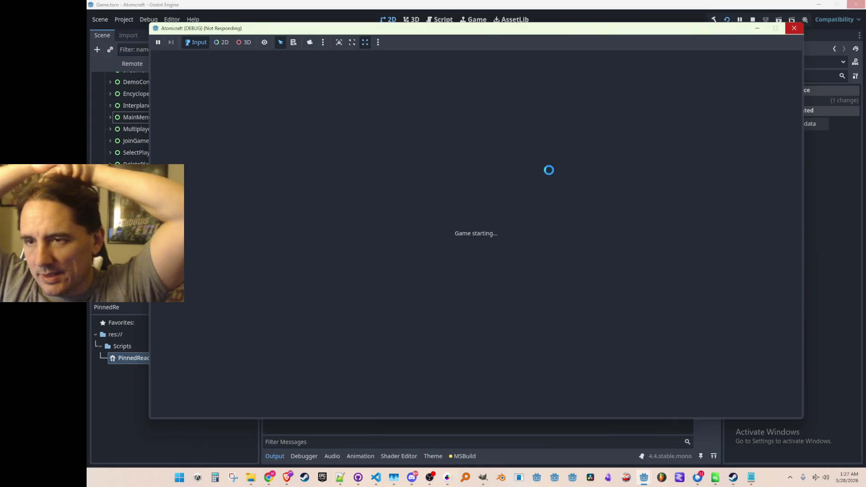
pyautogui.click(793, 28)
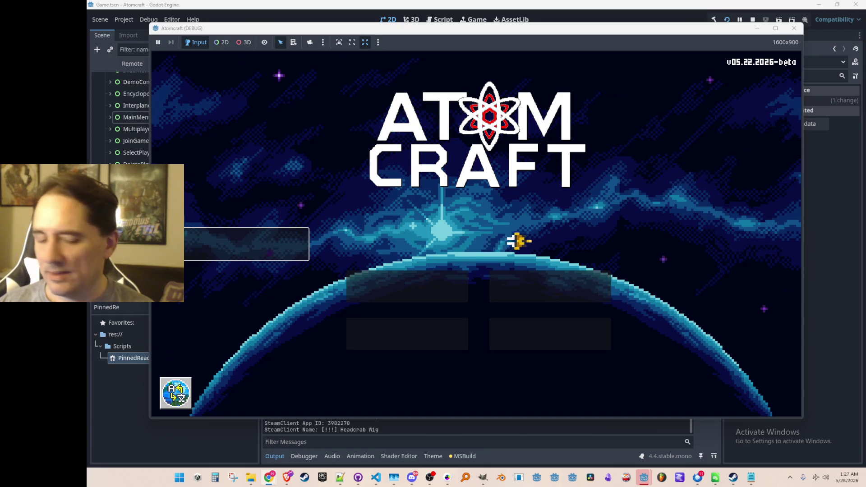
# Wait for Atomcraft's title screen while browsing months in the Windows calendar flyout.
pyautogui.click(855, 474)
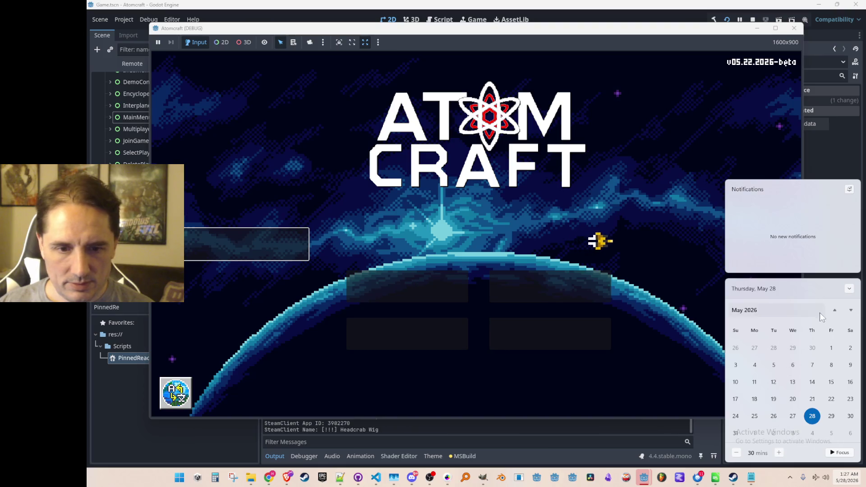
pyautogui.click(834, 310)
pyautogui.click(850, 310)
pyautogui.click(850, 310)
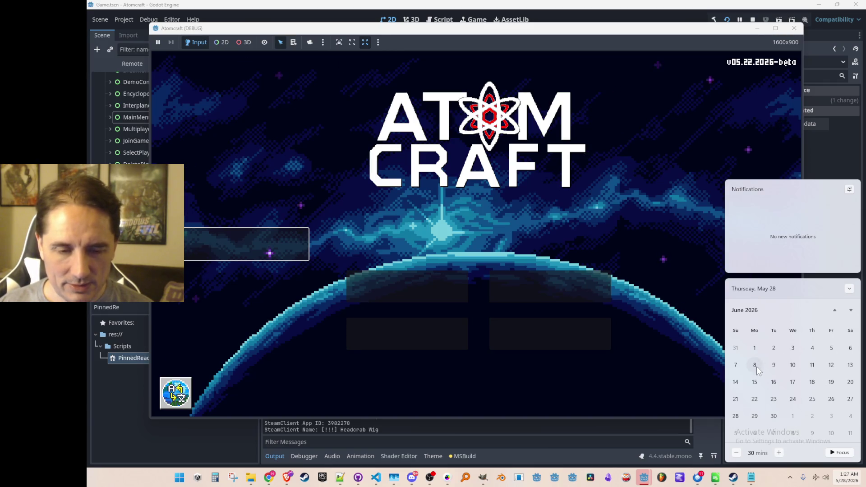
pyautogui.press('Escape')
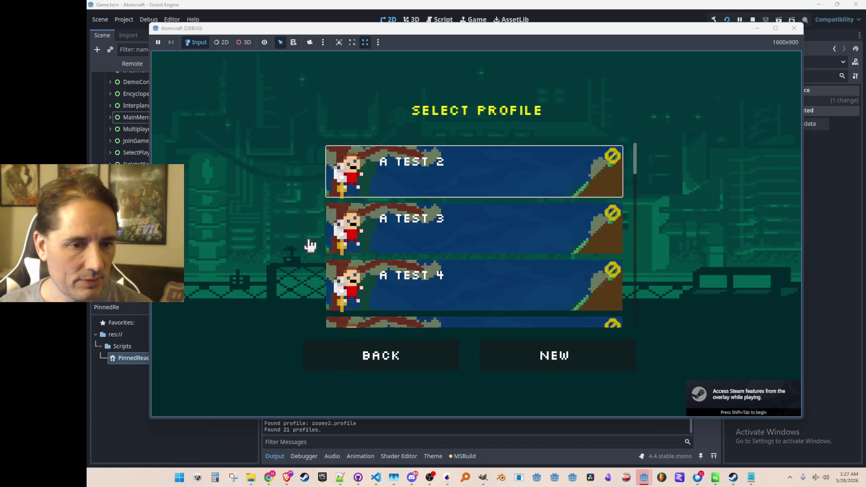
# Open Select Profile from a menu box, back out, and stop the running game.
pyautogui.click(296, 243)
pyautogui.press('Escape')
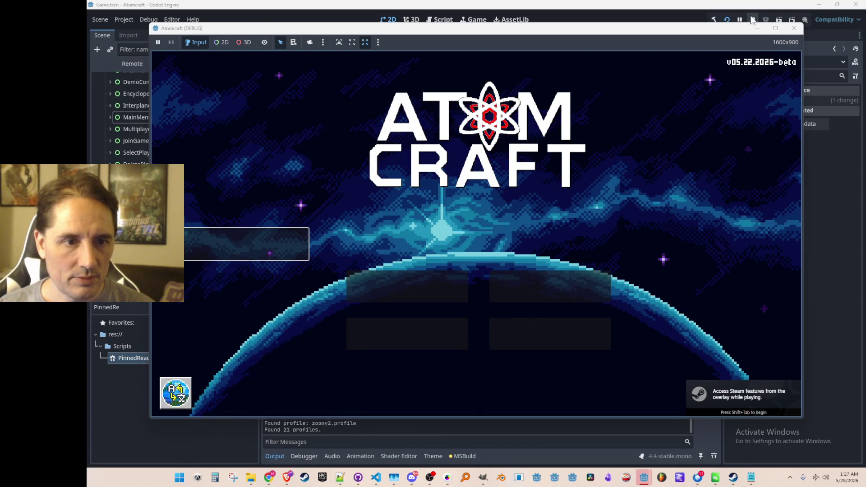
pyautogui.click(752, 20)
# Pan the 2D viewport and make the MainMenu node visible in the Game scene.
pyautogui.scroll(1, 575, 192)
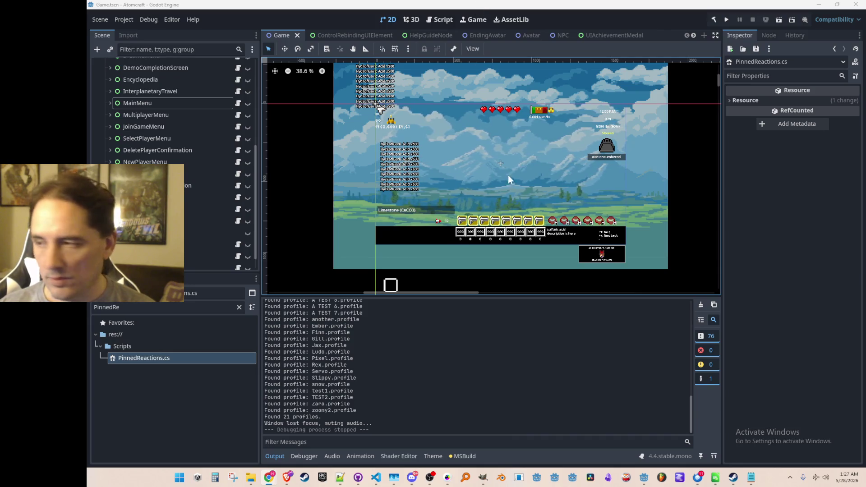
pyautogui.scroll(-2, 504, 191)
pyautogui.moveTo(542, 175); pyautogui.dragTo(538, 176)
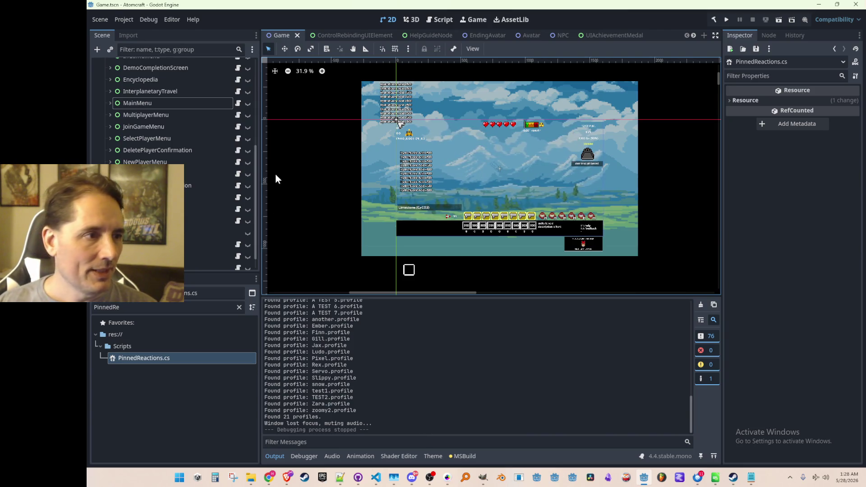
pyautogui.click(247, 103)
# Select ButtonSinglePlayer under MainMenu in the Scene dock to inspect its empty Text property.
pyautogui.scroll(4, 469, 210)
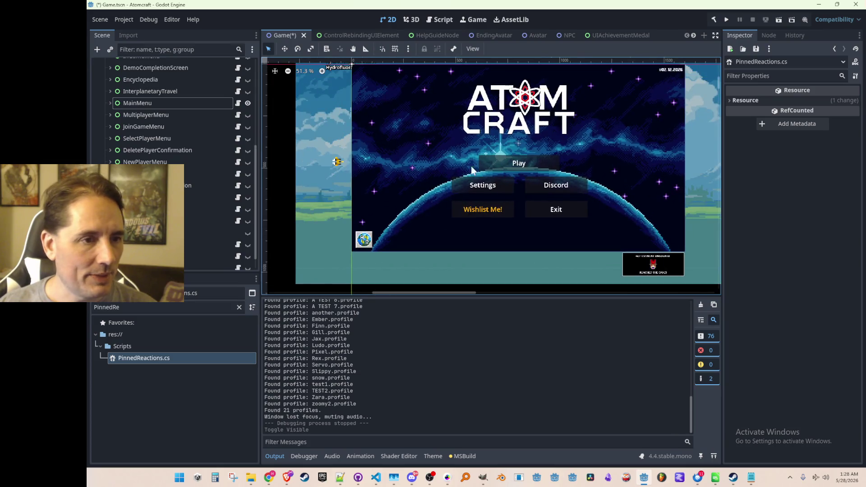
pyautogui.click(494, 164)
pyautogui.scroll(-3, 150, 158)
pyautogui.scroll(4, 150, 158)
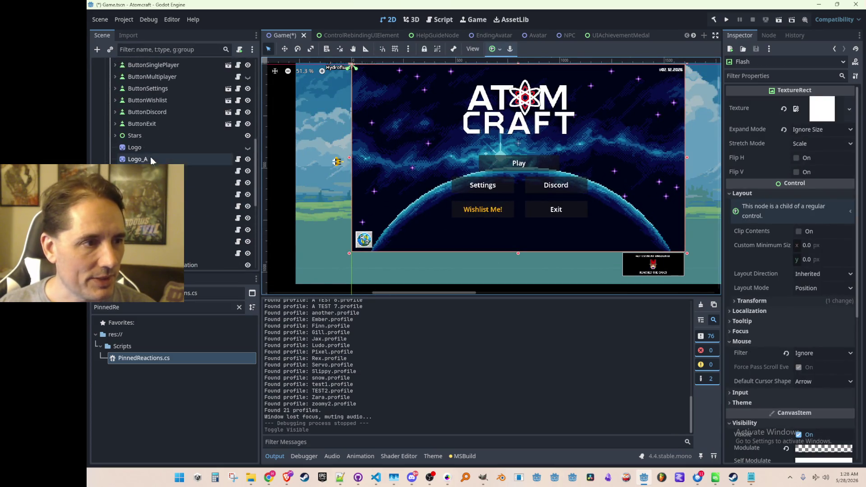
pyautogui.click(150, 139)
pyautogui.scroll(3, 158, 145)
pyautogui.click(165, 118)
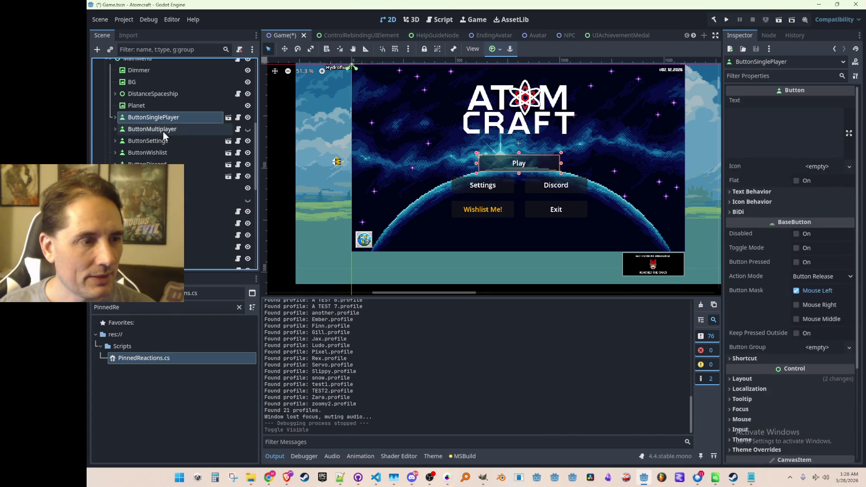
pyautogui.click(163, 129)
pyautogui.press('Up')
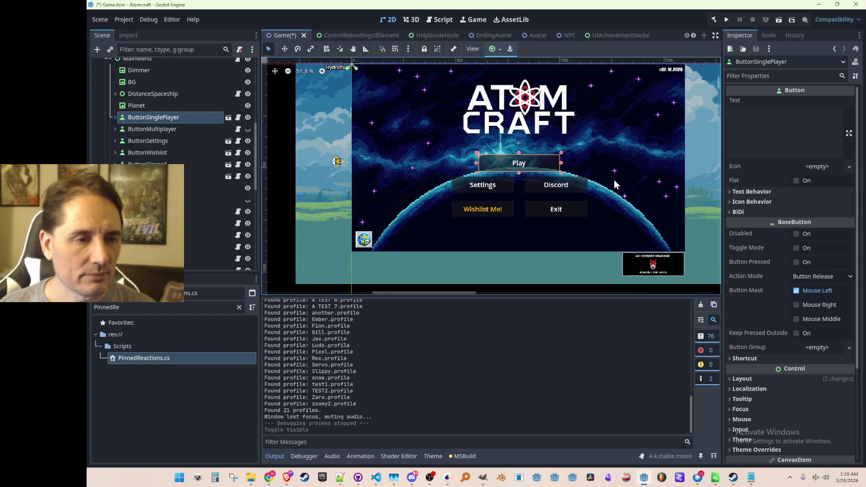
pyautogui.scroll(-1, 487, 216)
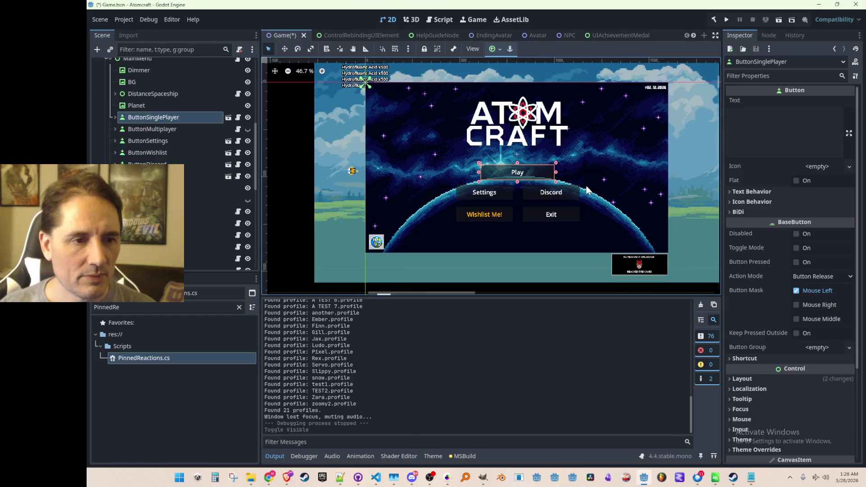
pyautogui.click(238, 119)
pyautogui.scroll(-8, 614, 315)
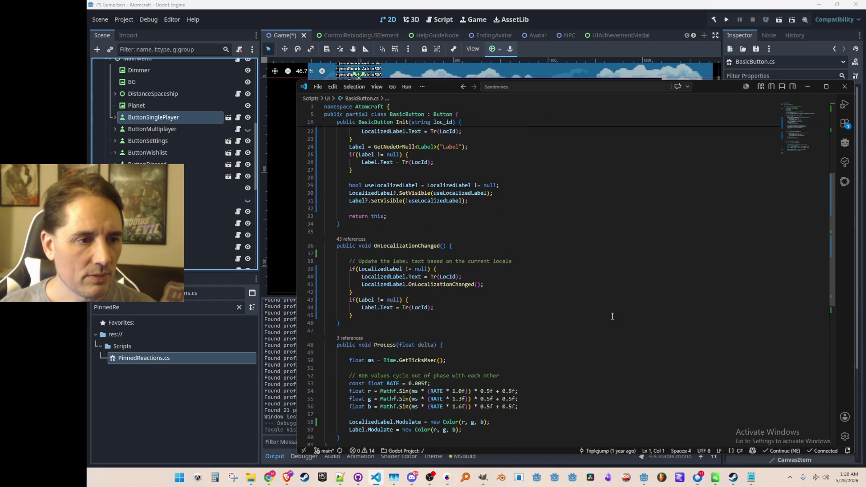
pyautogui.scroll(4, 604, 312)
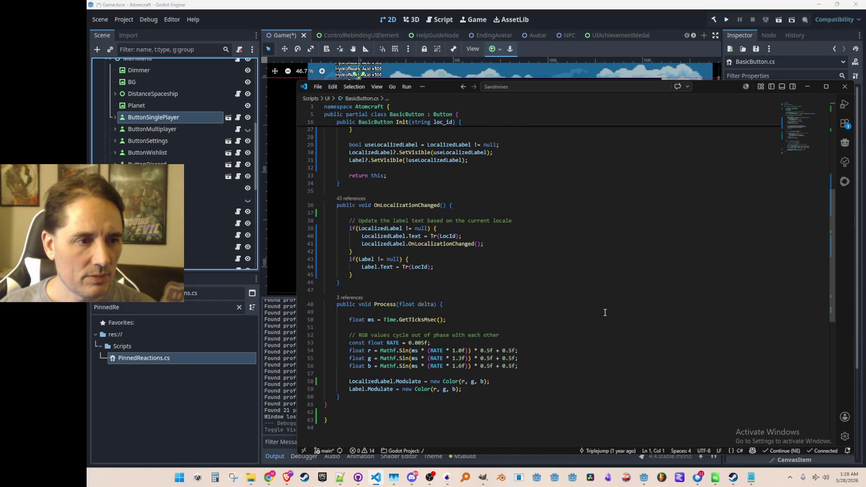
pyautogui.scroll(2, 605, 312)
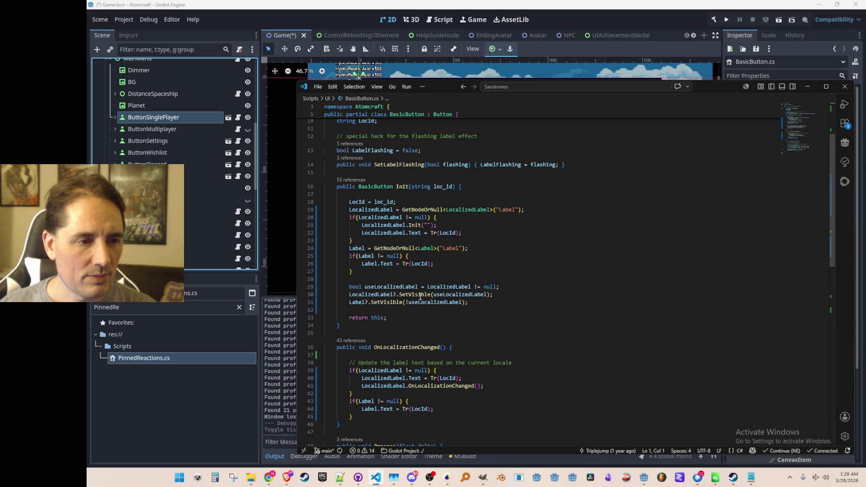
pyautogui.click(420, 295)
pyautogui.click(449, 294)
pyautogui.click(464, 286)
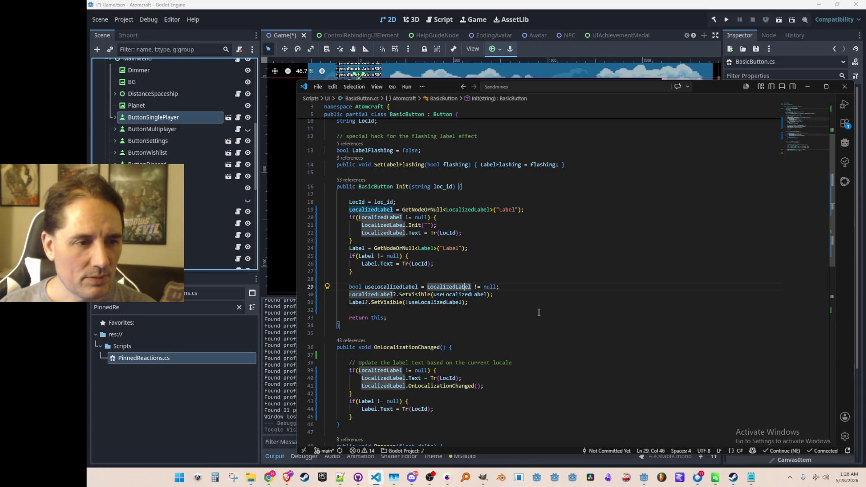
pyautogui.click(467, 302)
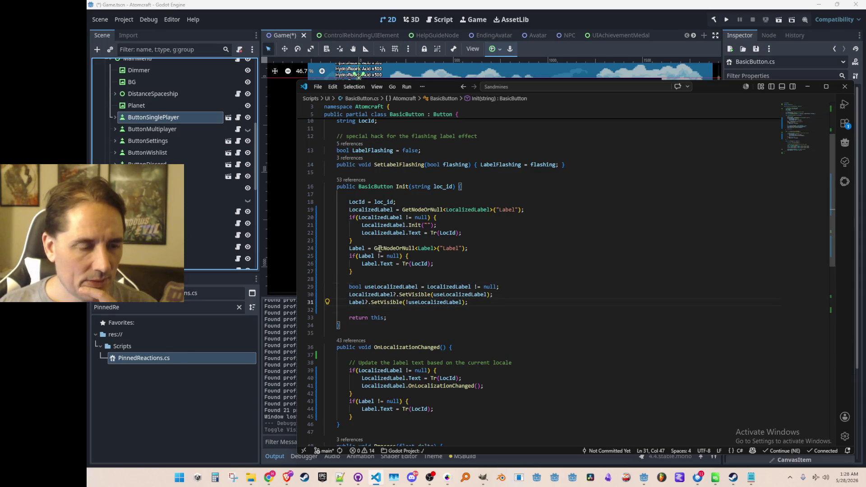
pyautogui.scroll(1, 461, 293)
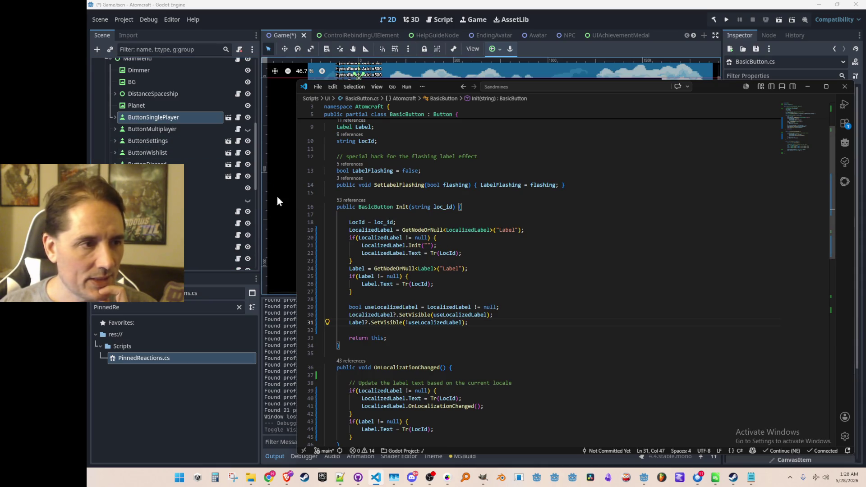
pyautogui.click(114, 116)
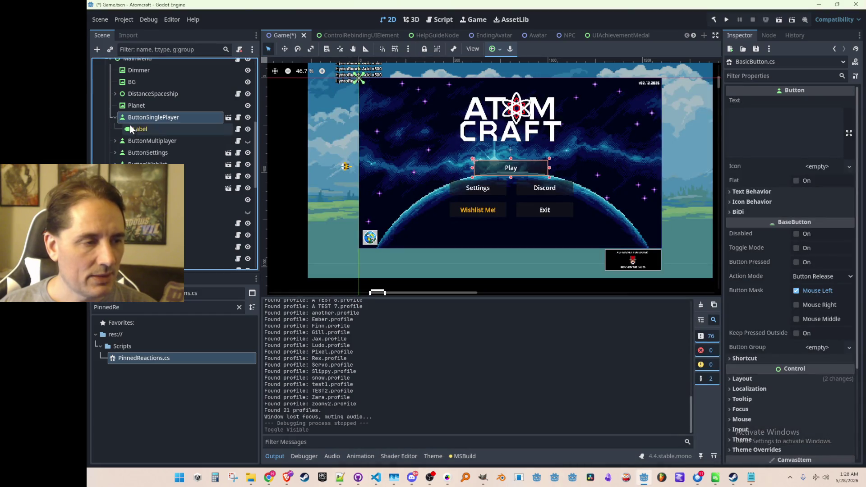
pyautogui.click(115, 117)
pyautogui.hotkey('alt', 'Tab')
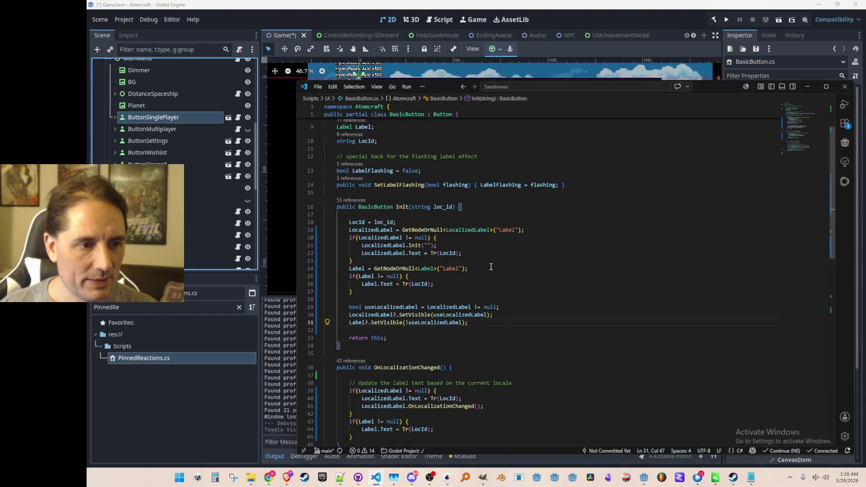
pyautogui.scroll(-1, 455, 254)
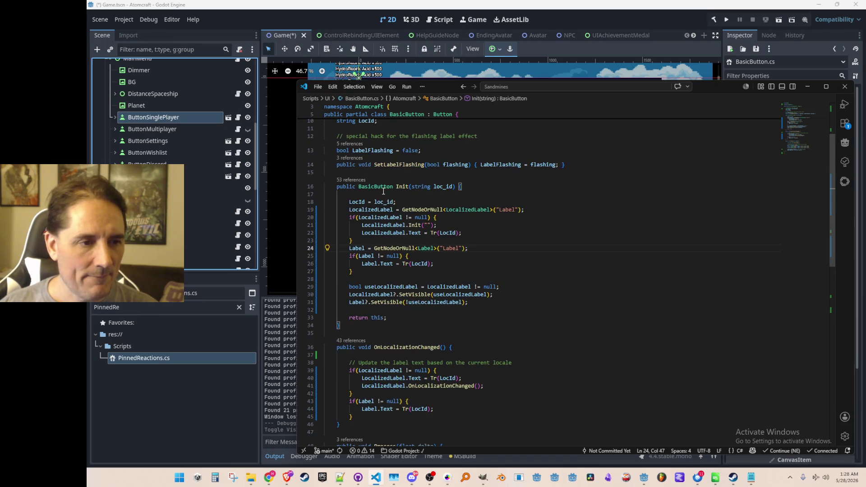
pyautogui.scroll(-1, 431, 231)
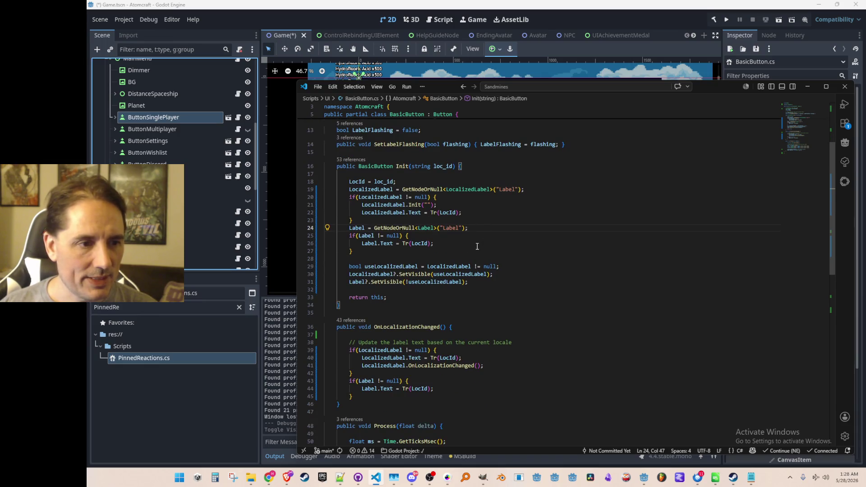
pyautogui.press('Down')
pyautogui.press('Down')
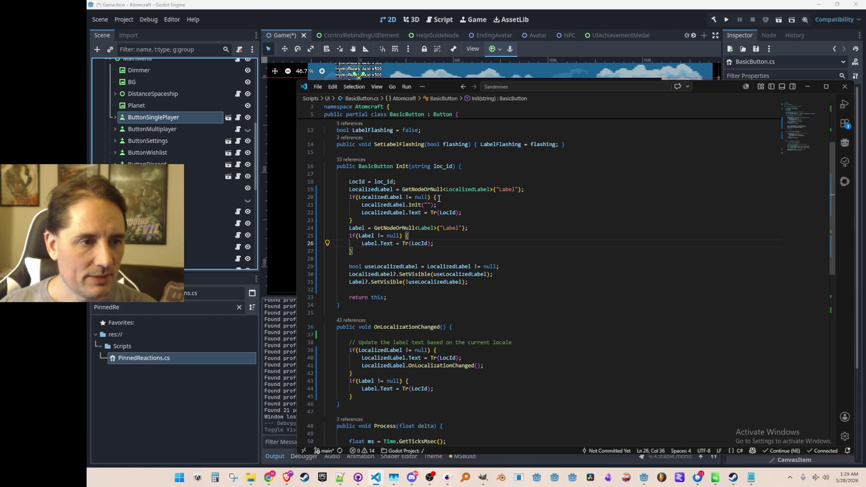
pyautogui.scroll(-5, 471, 239)
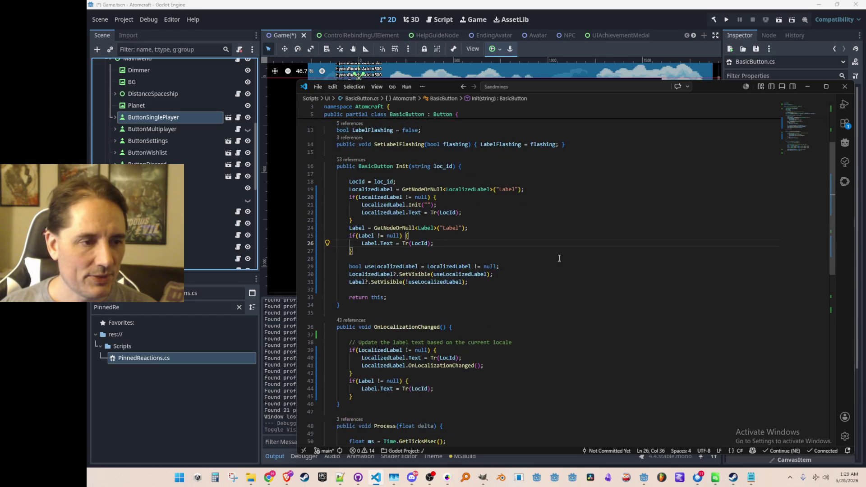
pyautogui.scroll(-4, 573, 270)
pyautogui.scroll(6, 580, 267)
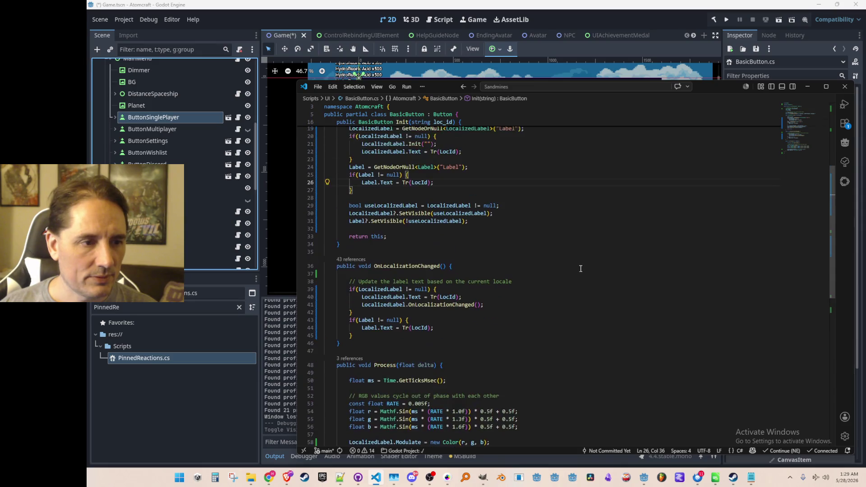
pyautogui.scroll(3, 580, 275)
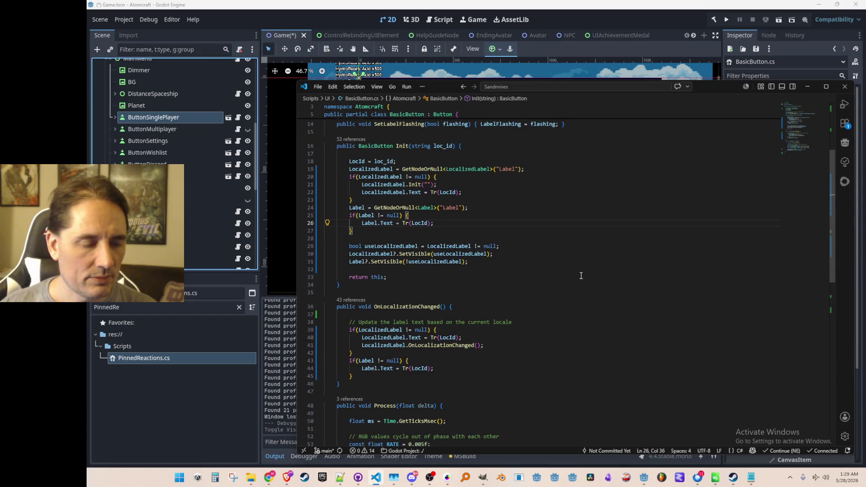
pyautogui.scroll(4, 580, 275)
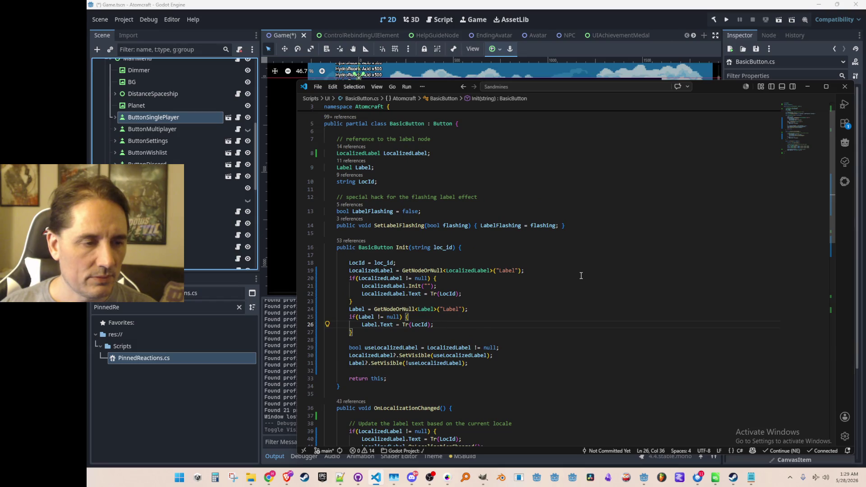
pyautogui.scroll(-1, 581, 275)
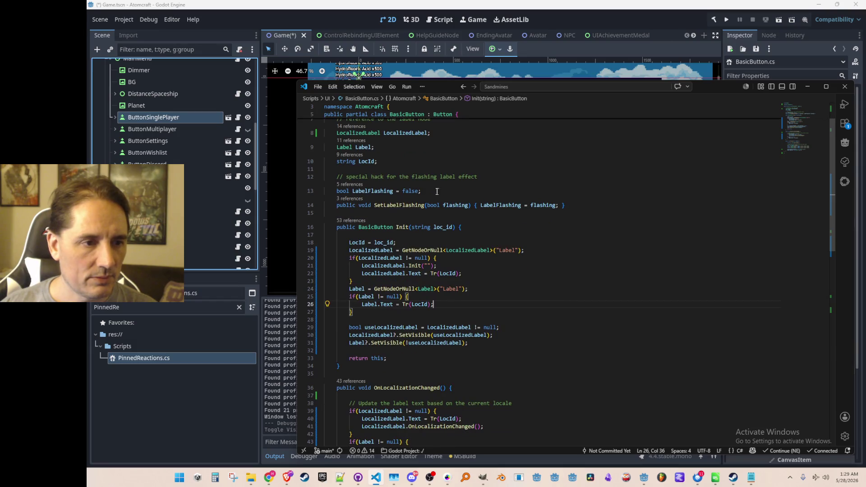
pyautogui.click(347, 141)
pyautogui.press('Escape')
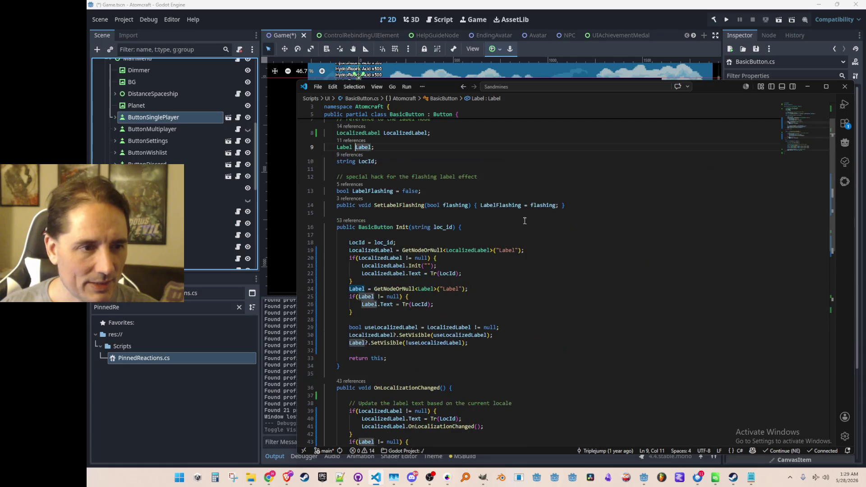
pyautogui.scroll(-2, 545, 247)
pyautogui.scroll(-3, 547, 248)
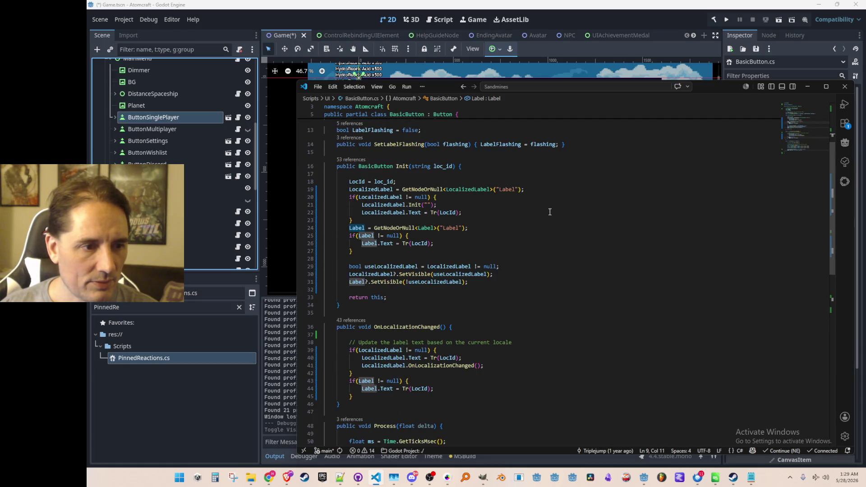
pyautogui.click(588, 234)
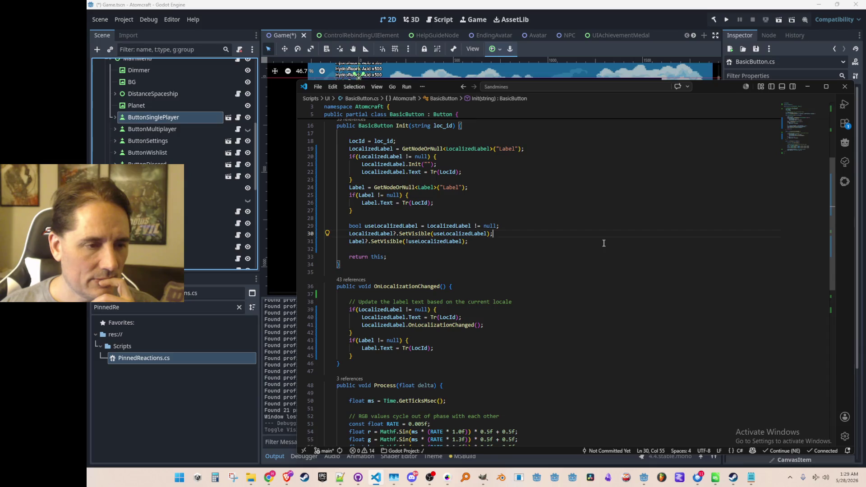
pyautogui.scroll(1, 604, 243)
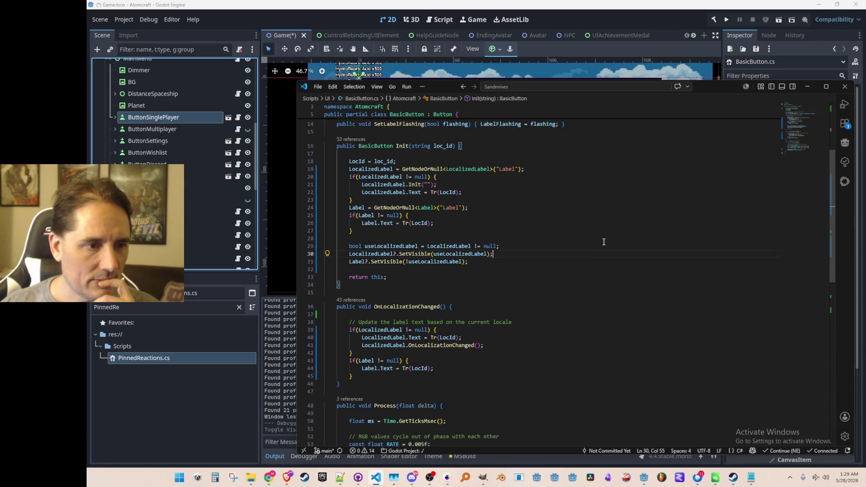
pyautogui.scroll(-4, 603, 242)
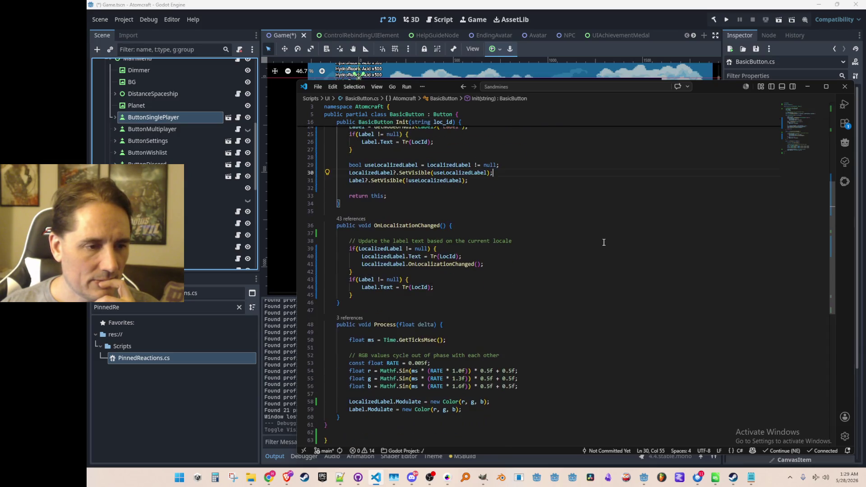
pyautogui.scroll(-2, 604, 242)
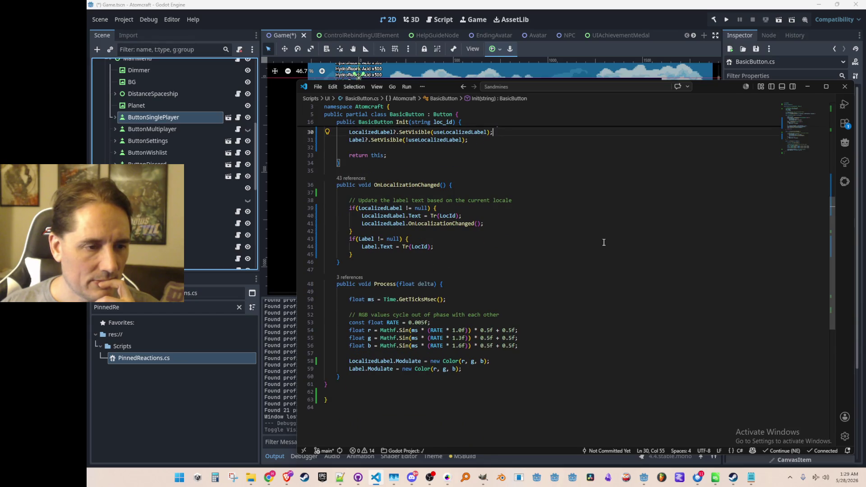
pyautogui.scroll(3, 603, 242)
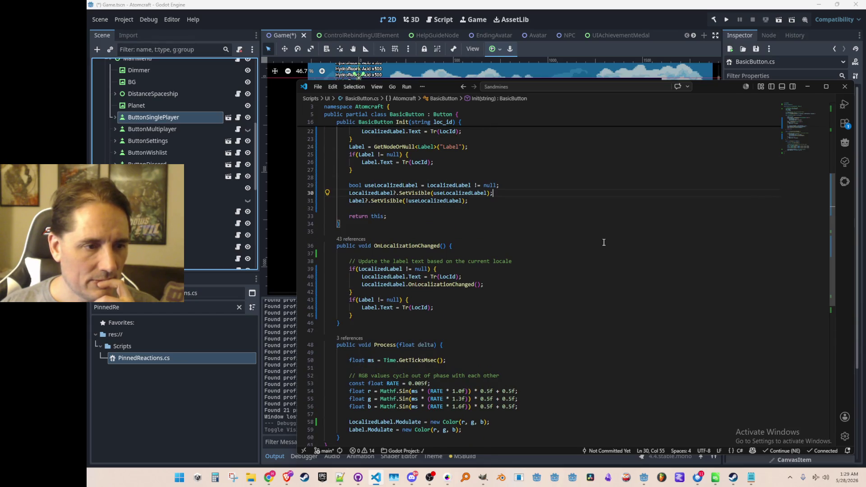
pyautogui.scroll(-3, 603, 242)
pyautogui.scroll(12, 603, 242)
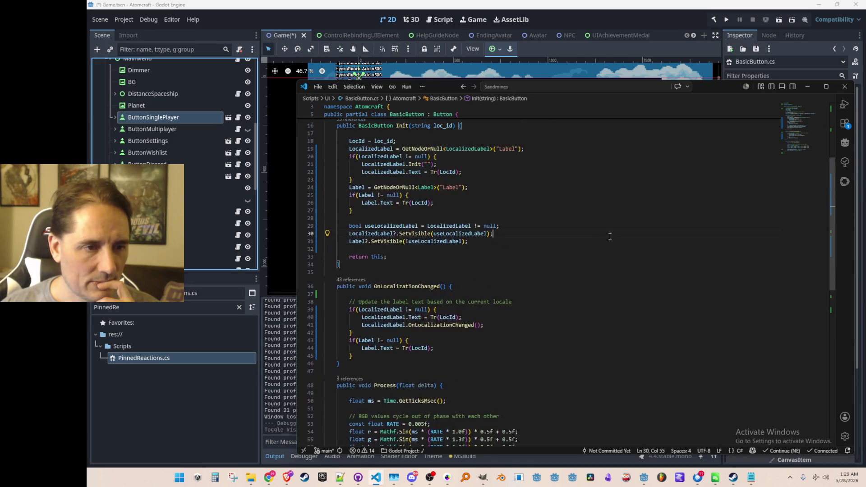
pyautogui.click(626, 14)
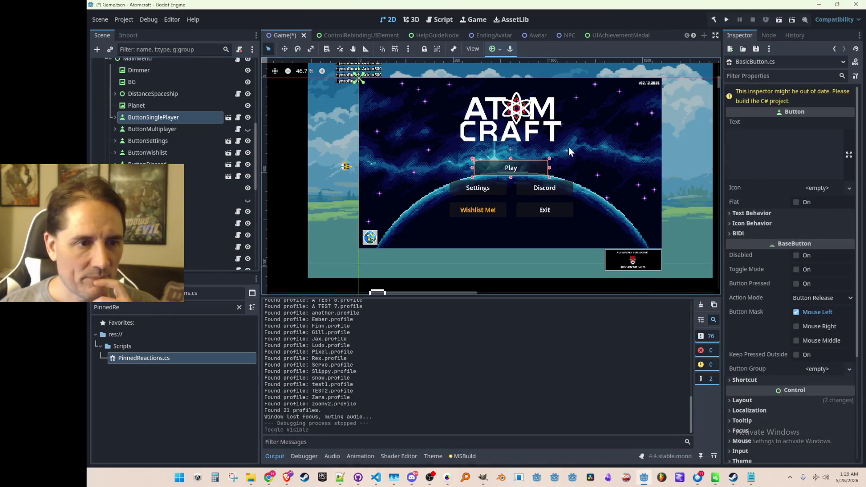
pyautogui.scroll(-2, 643, 196)
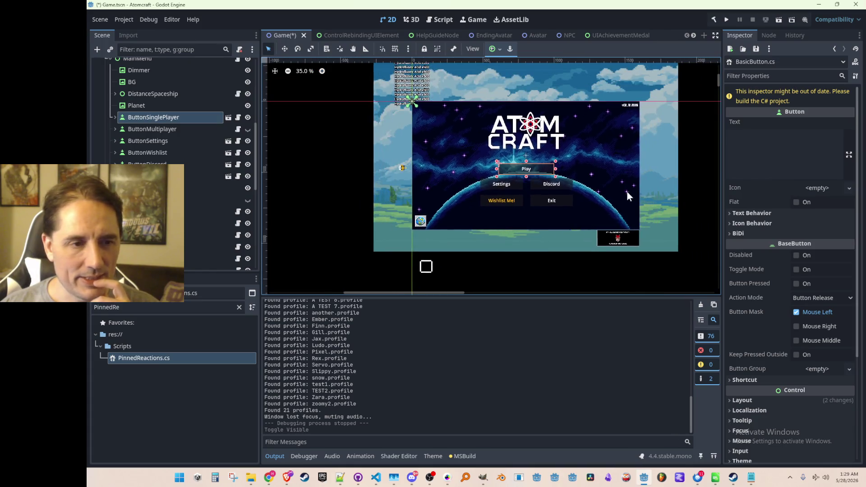
pyautogui.scroll(1, 624, 197)
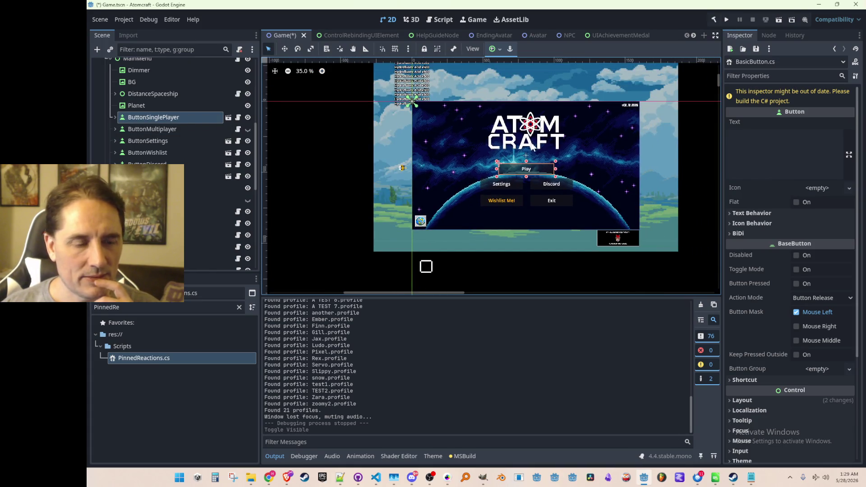
pyautogui.hotkey('alt', 'Tab')
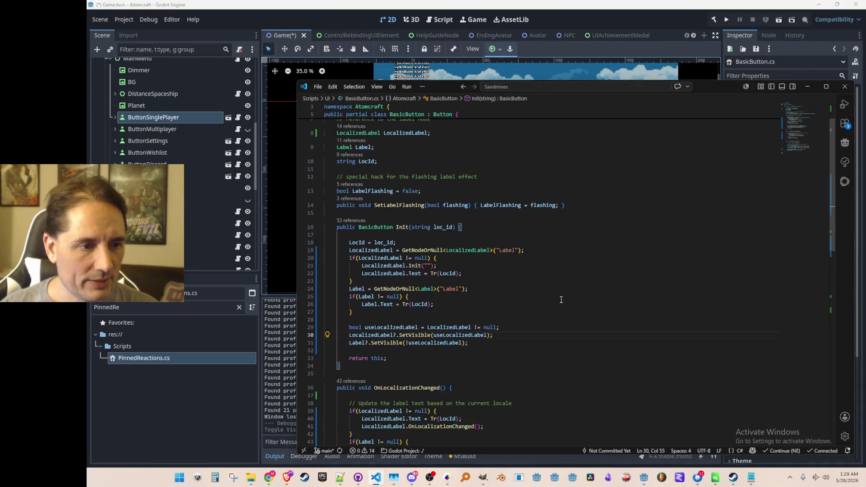
# Insert an OnLocalizationChanged(); call after line 31 in Init and save BasicButton.cs.
pyautogui.scroll(-3, 569, 319)
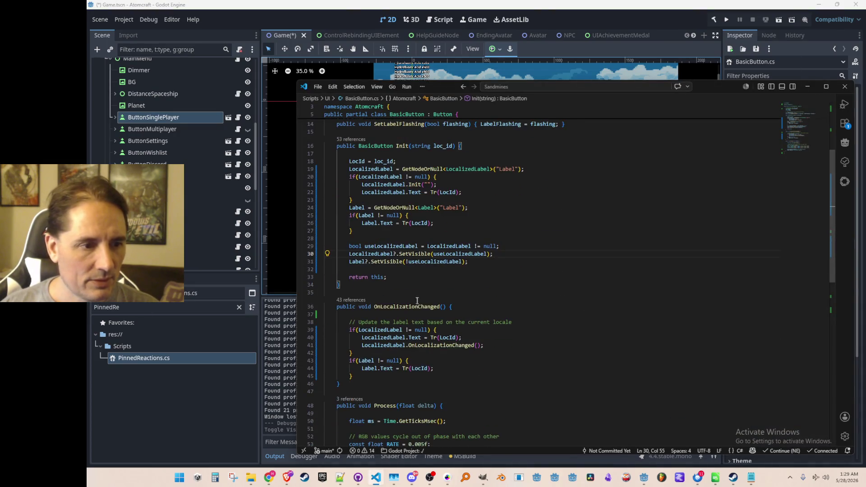
pyautogui.click(421, 306)
pyautogui.press('Up')
pyautogui.press('Up')
pyautogui.press('Up')
pyautogui.press('End')
pyautogui.press('Return')
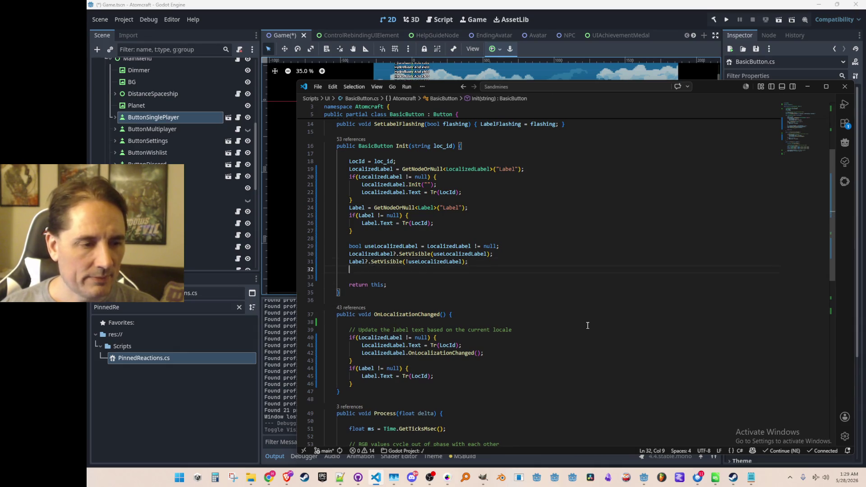
pyautogui.write('OnLocalizationChanged();')
pyautogui.press('Home')
pyautogui.press('Return')
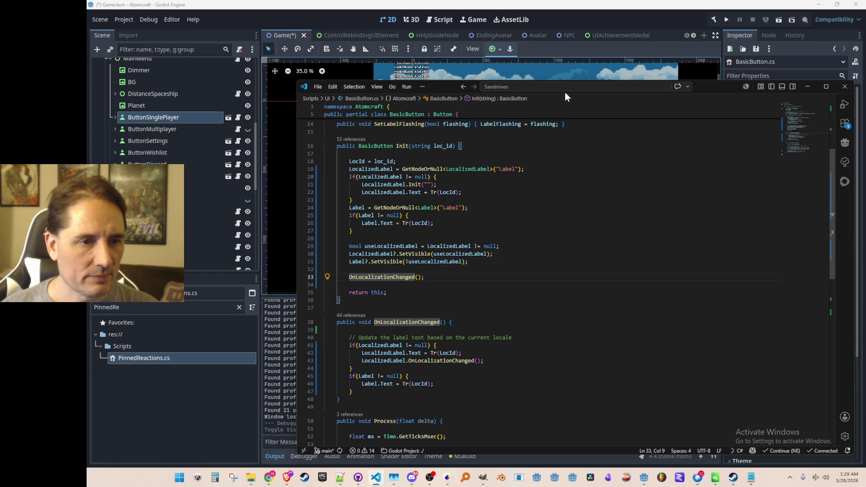
pyautogui.hotkey('alt', 'Tab')
pyautogui.hotkey('ctrl', 's')
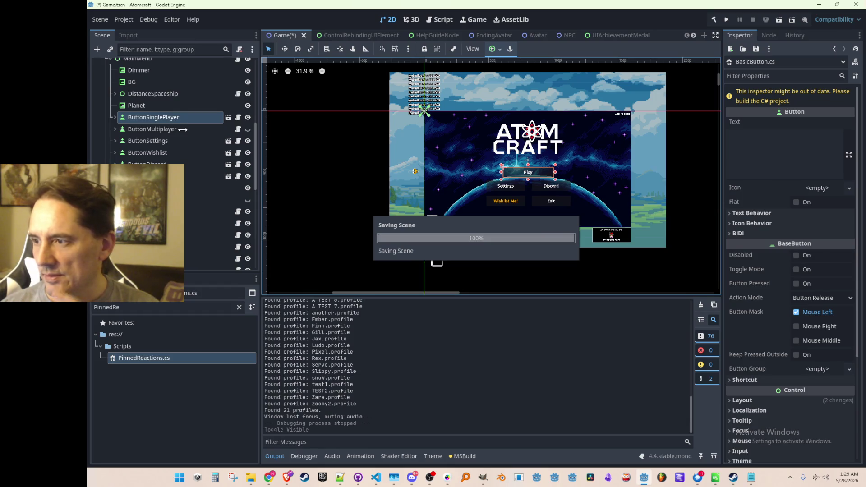
# Collapse and hide MainMenu, save the Game scene, and run the game.
pyautogui.scroll(3, 189, 133)
pyautogui.click(109, 110)
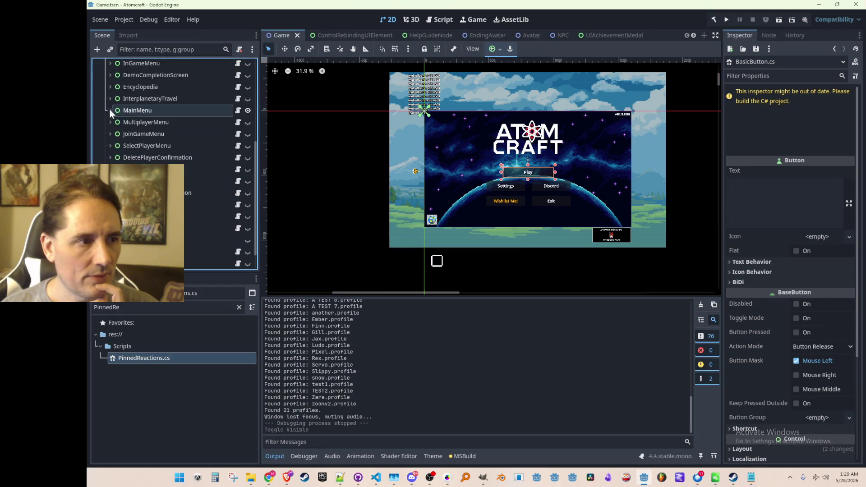
pyautogui.click(247, 110)
pyautogui.scroll(-1, 463, 145)
pyautogui.hotkey('ctrl', 's')
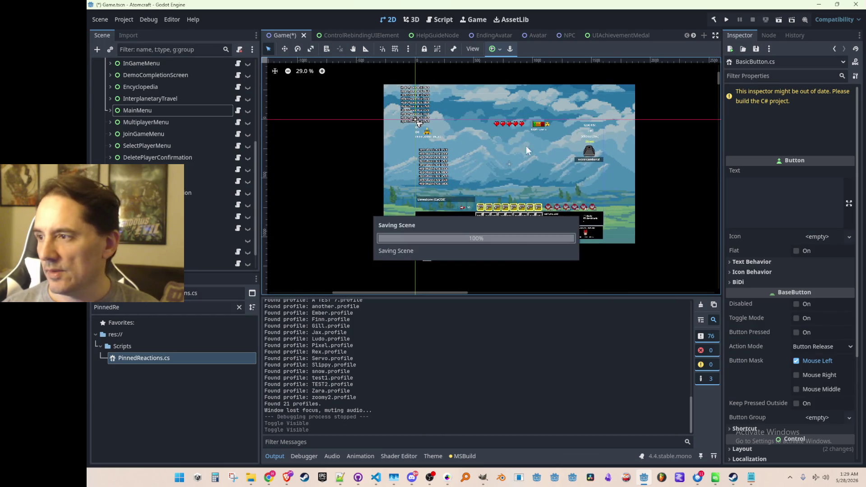
pyautogui.click(725, 19)
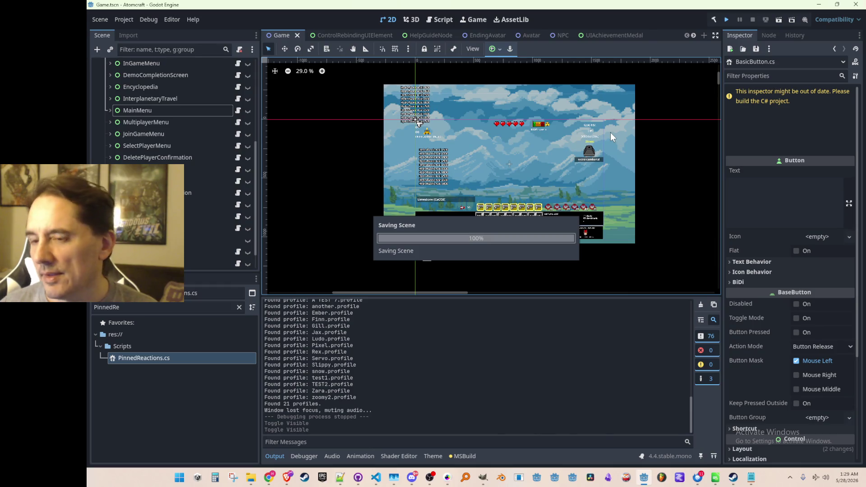
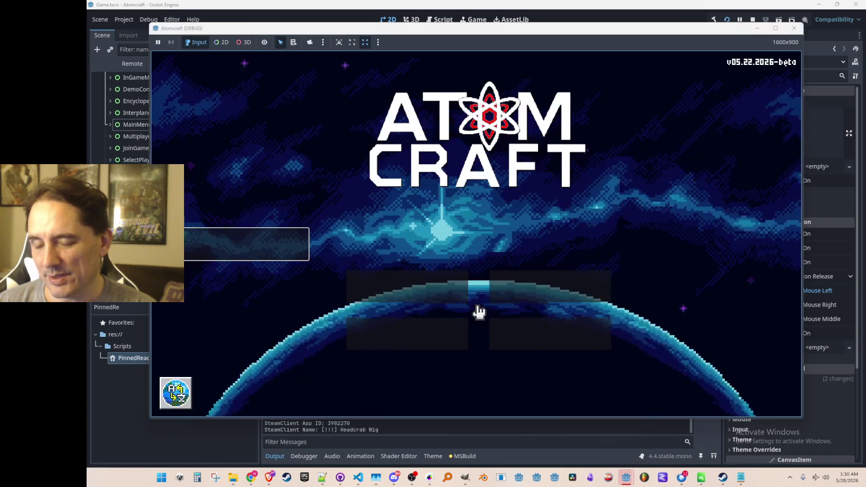
# Start a game with the A Test 6 profile and load the NPC TEST H world.
pyautogui.click(256, 250)
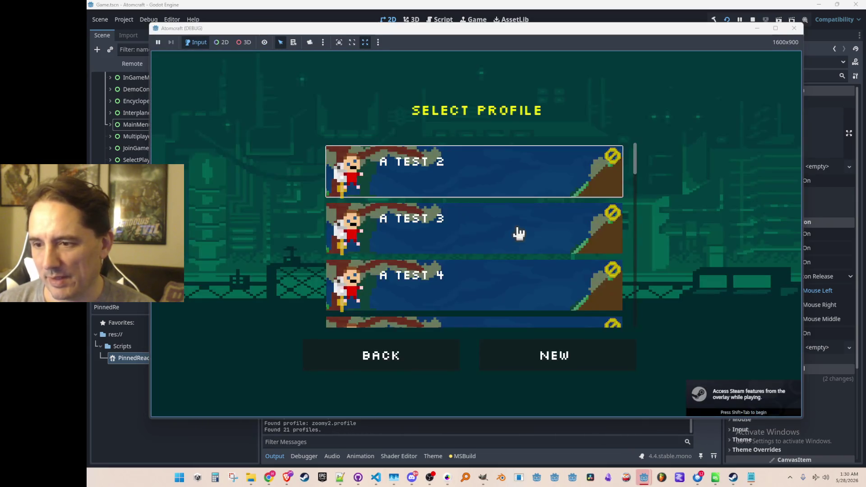
pyautogui.scroll(-5, 516, 239)
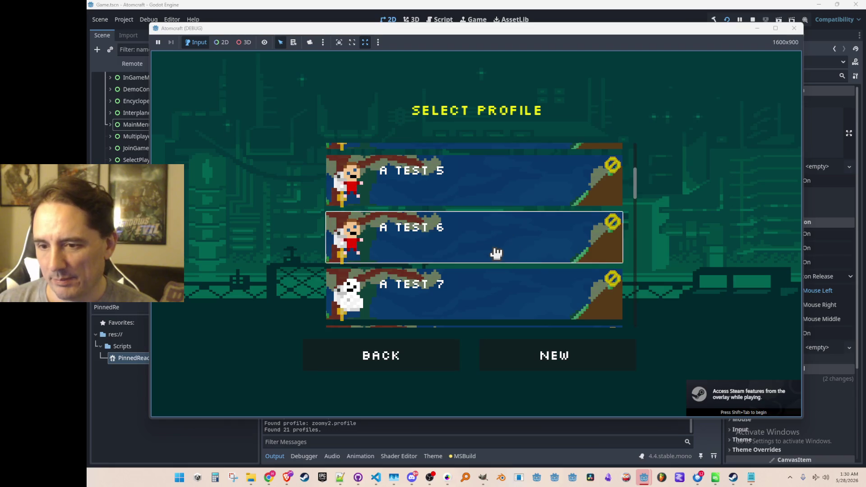
pyautogui.click(495, 251)
pyautogui.scroll(-10, 496, 251)
pyautogui.scroll(-5, 496, 250)
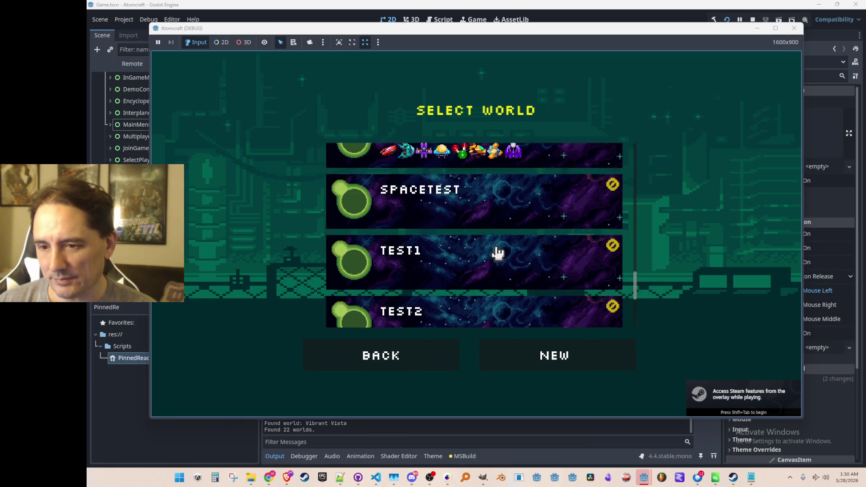
pyautogui.scroll(1, 496, 250)
pyautogui.click(502, 223)
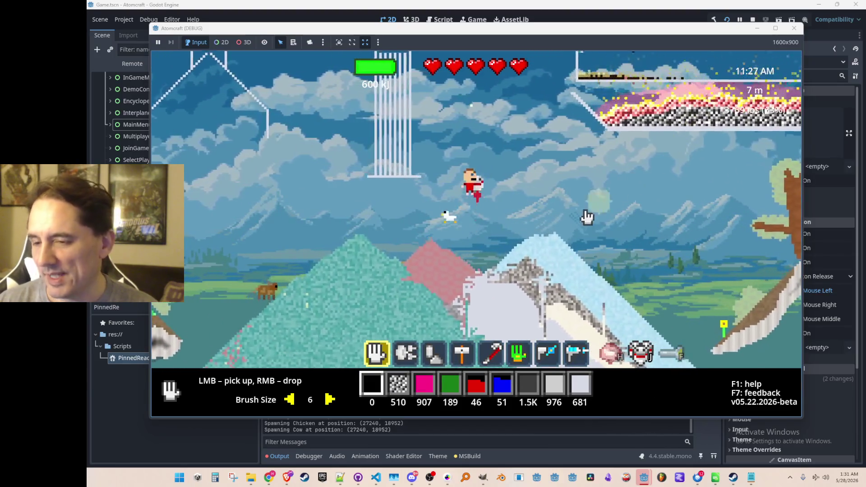
# Open and close the crafting tree, then switch the game language to Chinese.
pyautogui.press('Tab')
pyautogui.press('Tab')
pyautogui.press('F1')
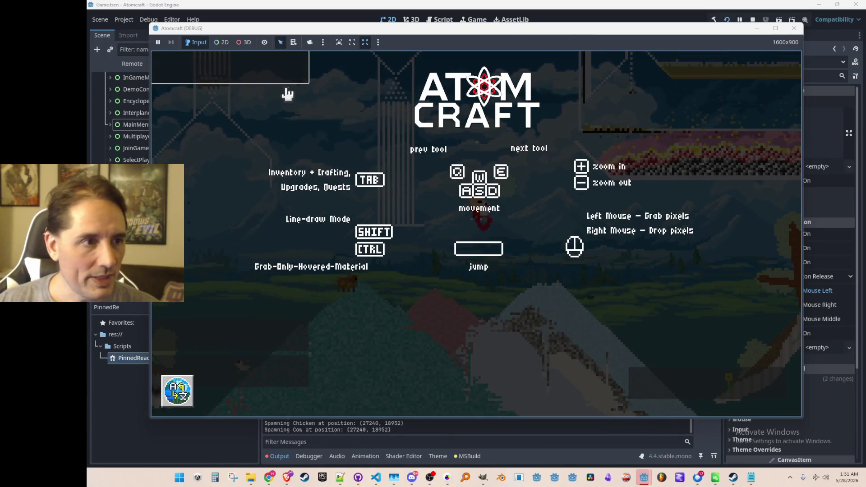
pyautogui.click(177, 390)
pyautogui.click(467, 144)
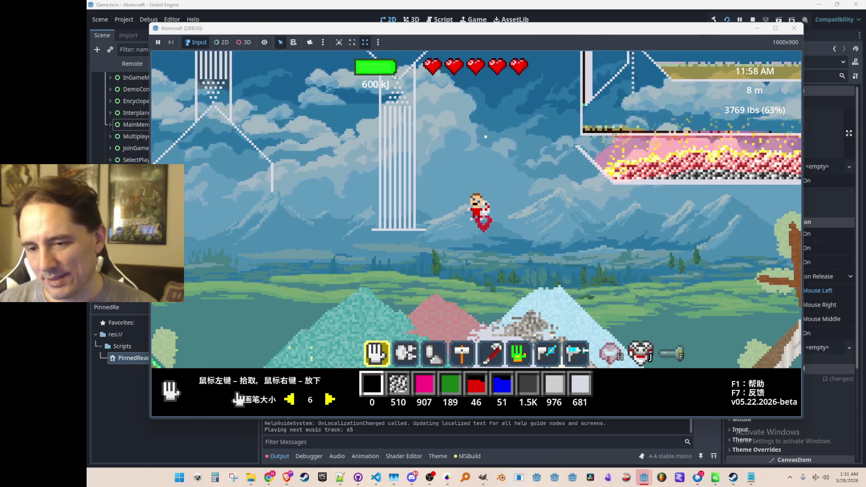
# Switch the game language to Russian and return to play.
pyautogui.press('F1')
pyautogui.click(174, 386)
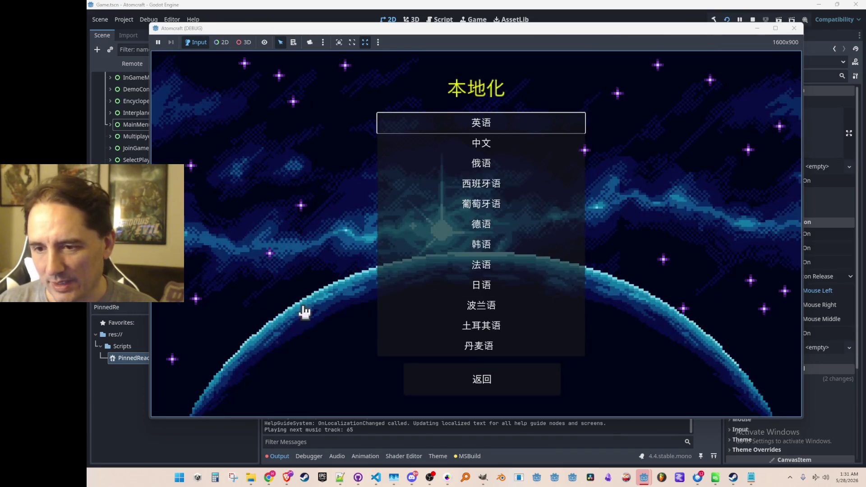
pyautogui.click(419, 169)
pyautogui.press('Escape')
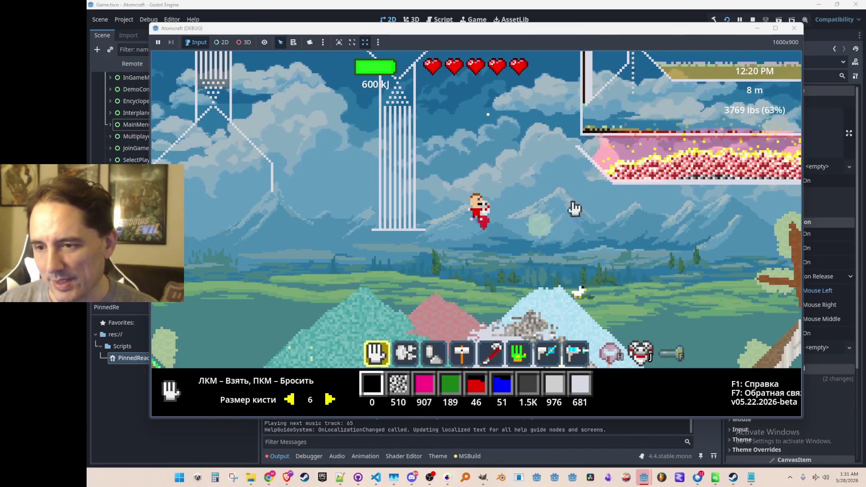
# Switch the game language back to English and reopen the controls help overlay.
pyautogui.press('F1')
pyautogui.click(178, 388)
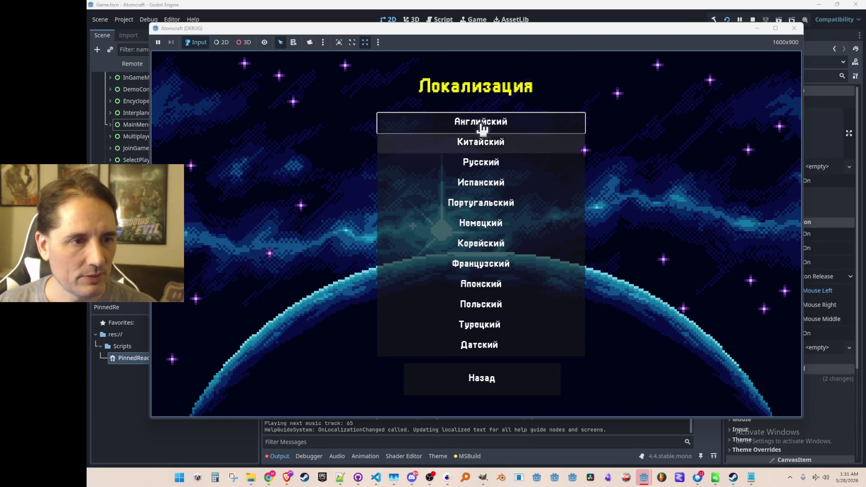
pyautogui.click(477, 127)
pyautogui.press('Escape')
pyautogui.press('F1')
pyautogui.press('F1')
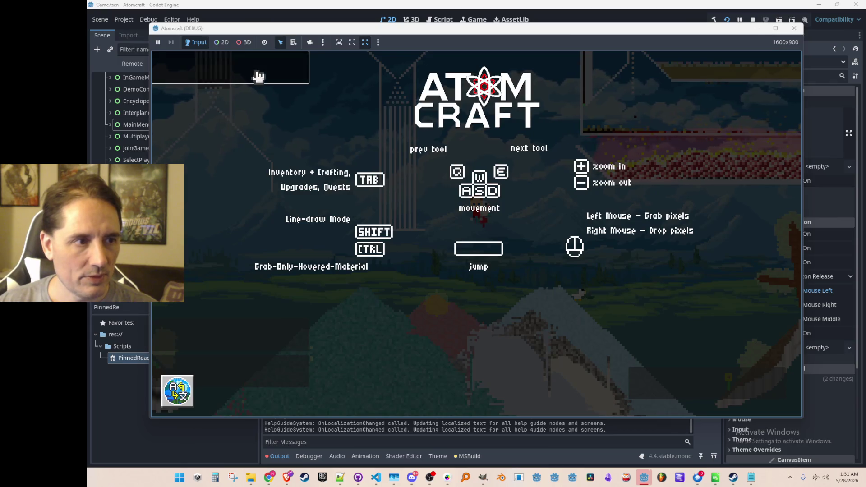
# Review the Audio and Display settings, then apply the changes and resume play.
pyautogui.click(258, 76)
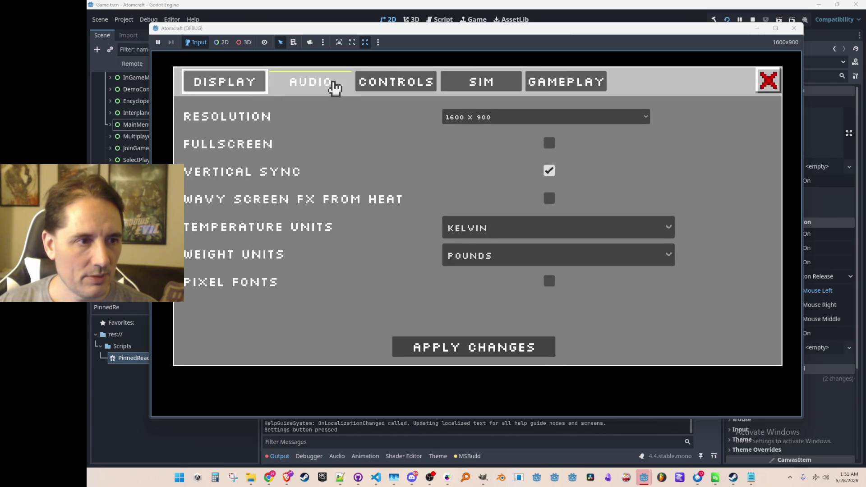
pyautogui.click(334, 87)
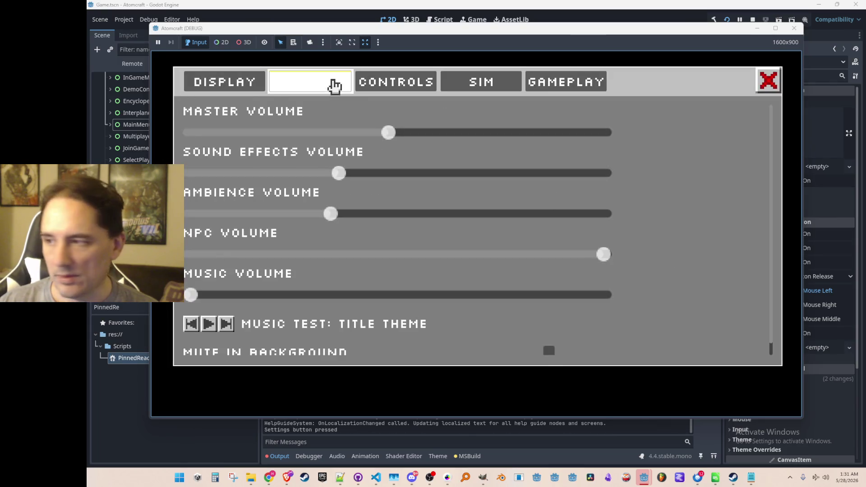
pyautogui.click(245, 93)
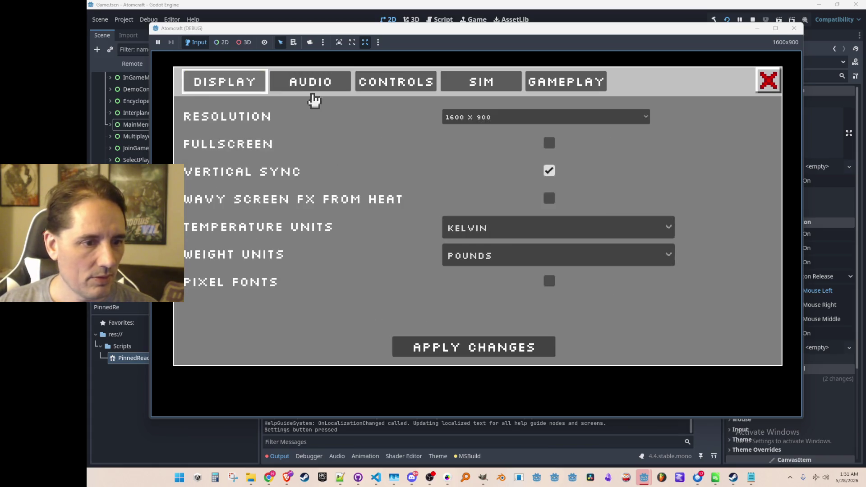
pyautogui.click(539, 345)
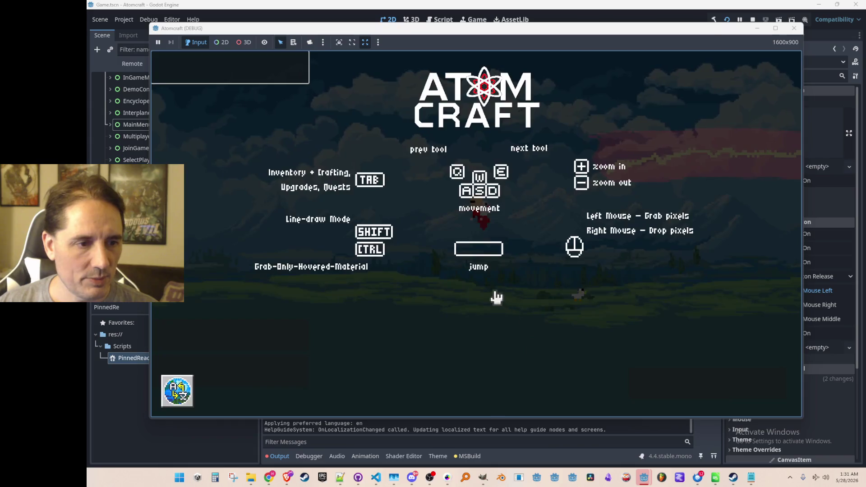
pyautogui.press('d')
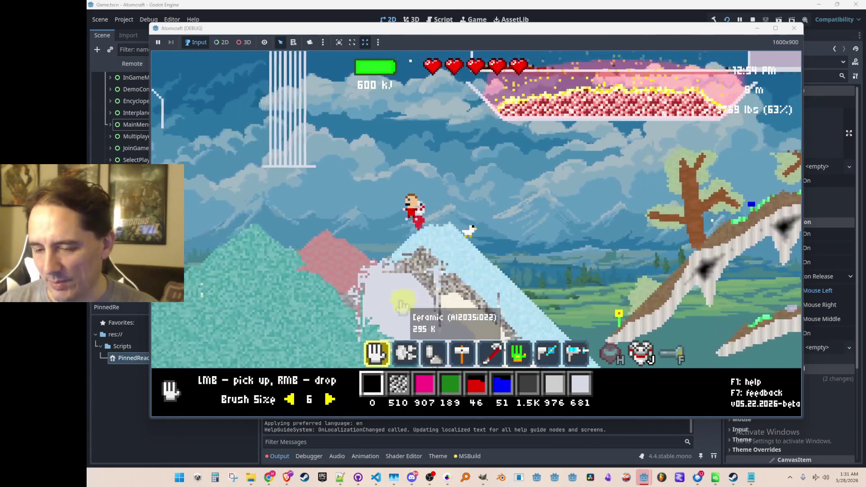
# Fly to the tanks and grab the neon gas and the water with the glove.
pyautogui.press('a')
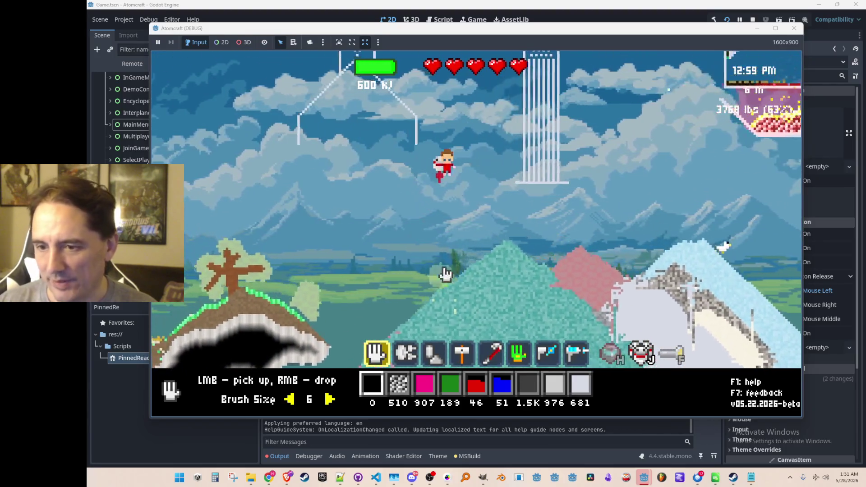
pyautogui.press('d')
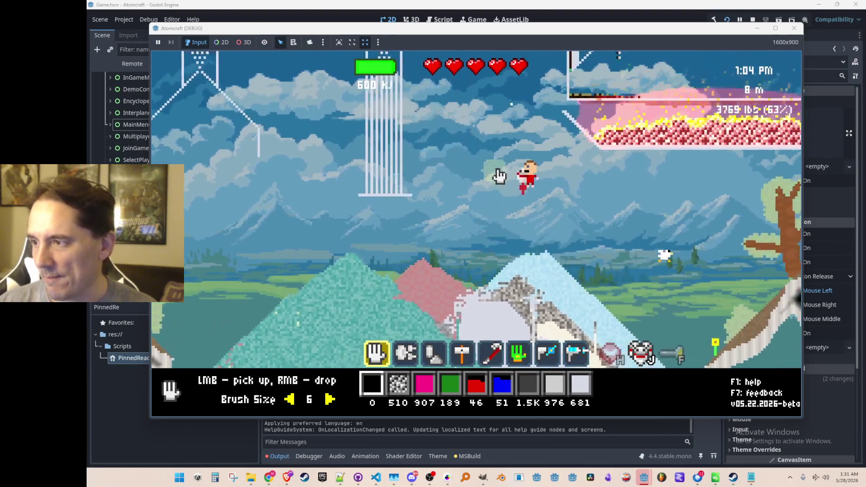
pyautogui.press('d')
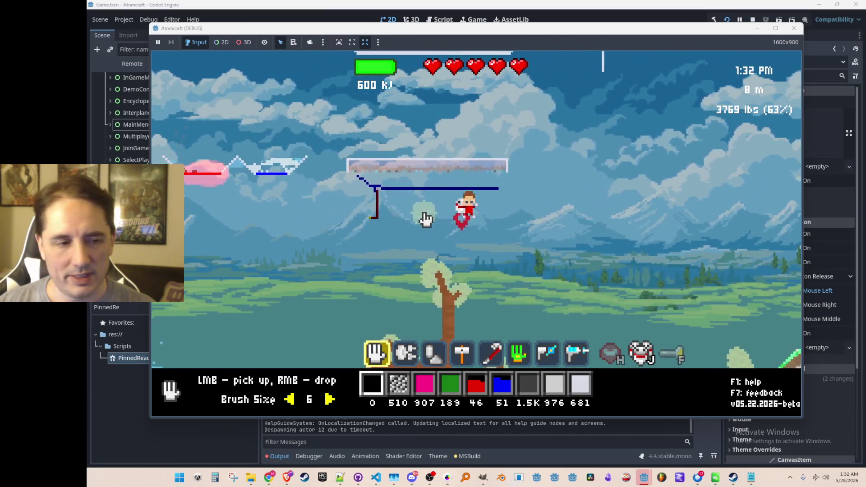
pyautogui.moveTo(492, 164); pyautogui.dragTo(348, 167)
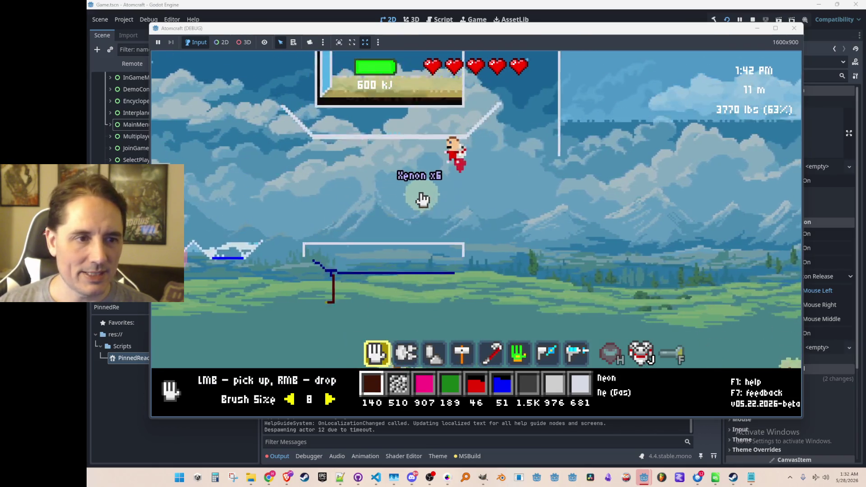
pyautogui.click(351, 290)
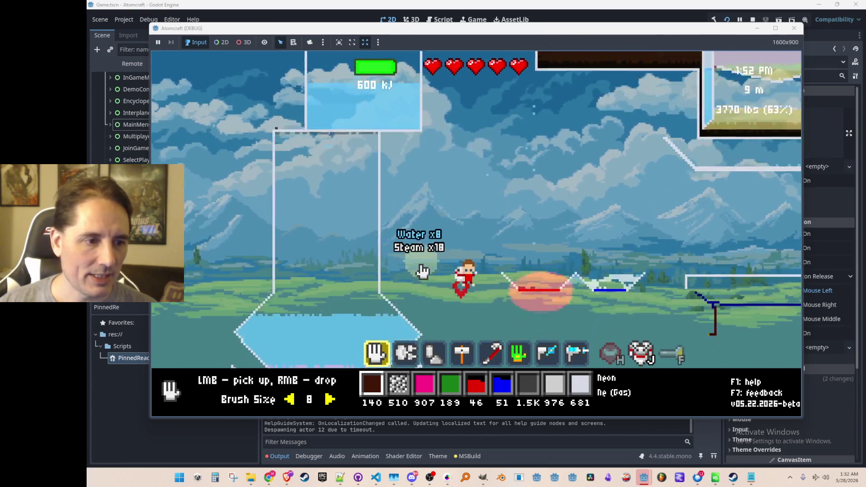
# Pour water into the glass container, gather more, and equip the Crowbar Tool.
pyautogui.rightClick(425, 271)
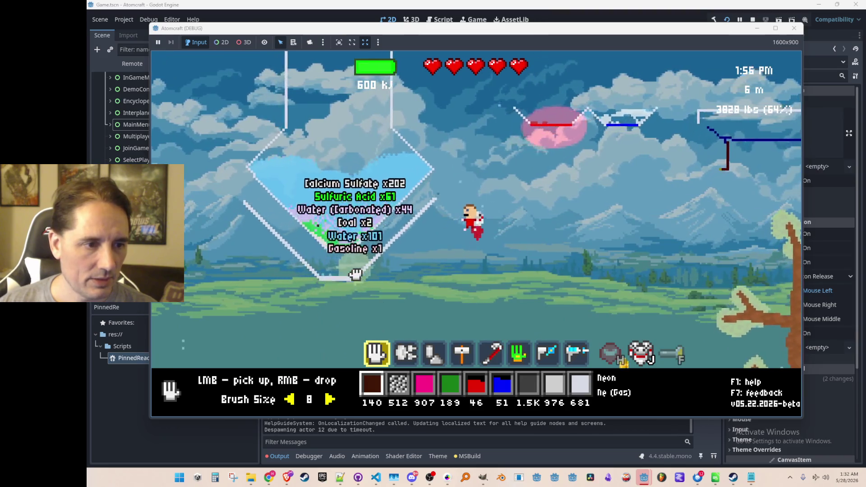
pyautogui.moveTo(308, 250); pyautogui.dragTo(411, 189)
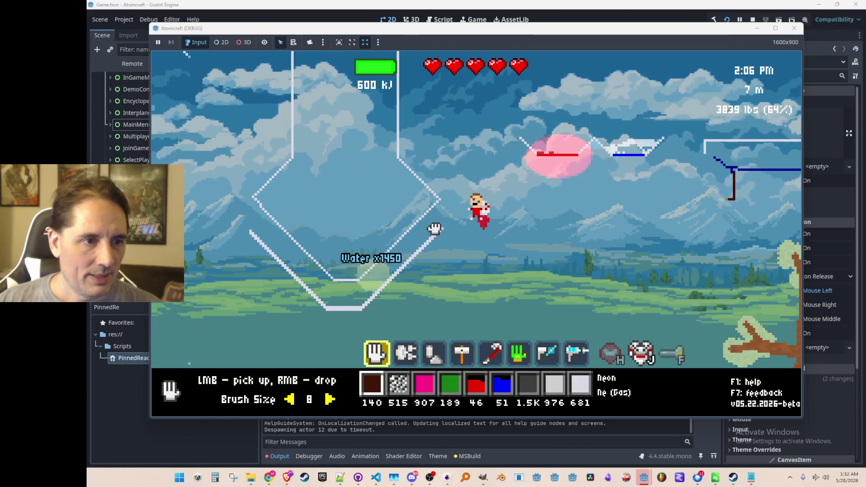
pyautogui.rightClick(222, 131)
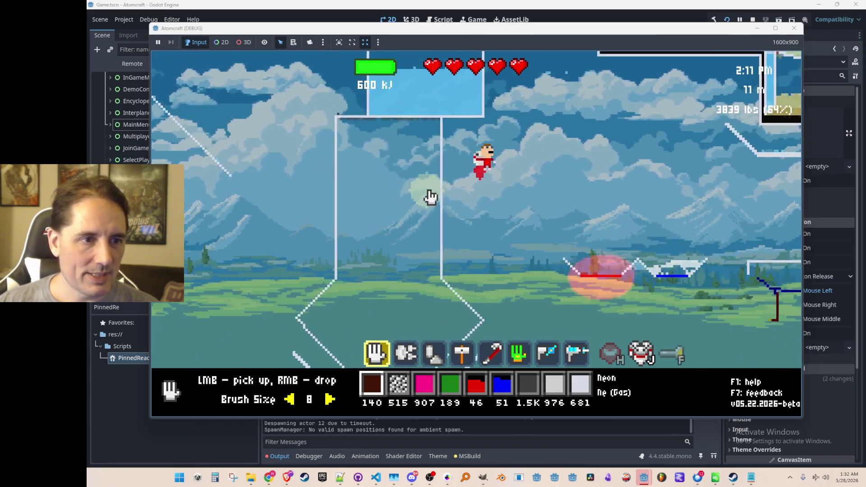
pyautogui.moveTo(566, 203)
pyautogui.mouseDown()
pyautogui.moveTo(504, 212)
pyautogui.moveTo(523, 276)
pyautogui.mouseUp()
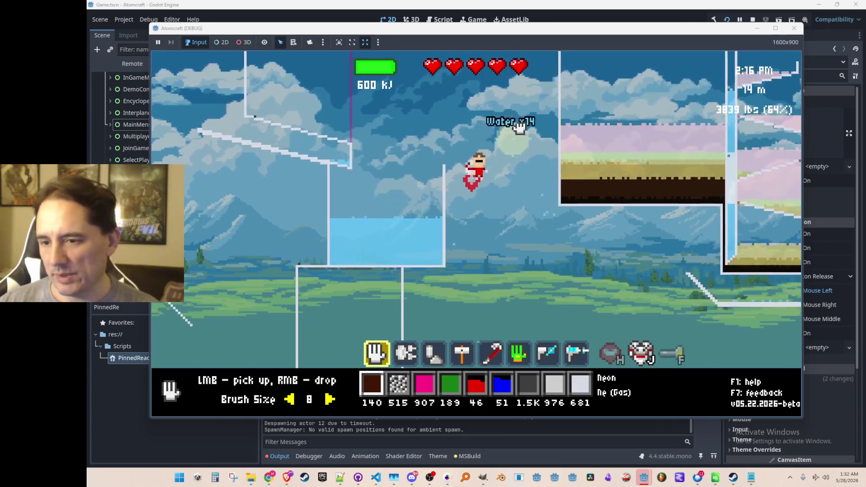
pyautogui.moveTo(549, 311)
pyautogui.mouseDown()
pyautogui.moveTo(454, 189)
pyautogui.moveTo(463, 123)
pyautogui.moveTo(518, 175)
pyautogui.moveTo(634, 199)
pyautogui.moveTo(579, 228)
pyautogui.moveTo(626, 222)
pyautogui.moveTo(481, 303)
pyautogui.moveTo(663, 280)
pyautogui.moveTo(692, 286)
pyautogui.moveTo(676, 217)
pyautogui.moveTo(651, 361)
pyautogui.moveTo(644, 359)
pyautogui.moveTo(709, 299)
pyautogui.moveTo(580, 291)
pyautogui.moveTo(610, 265)
pyautogui.mouseUp()
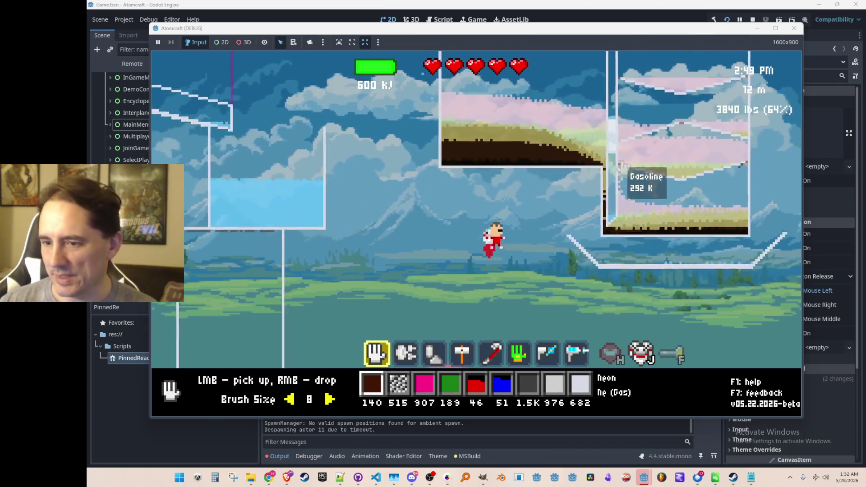
pyautogui.scroll(-3, 590, 212)
pyautogui.scroll(-1, 590, 212)
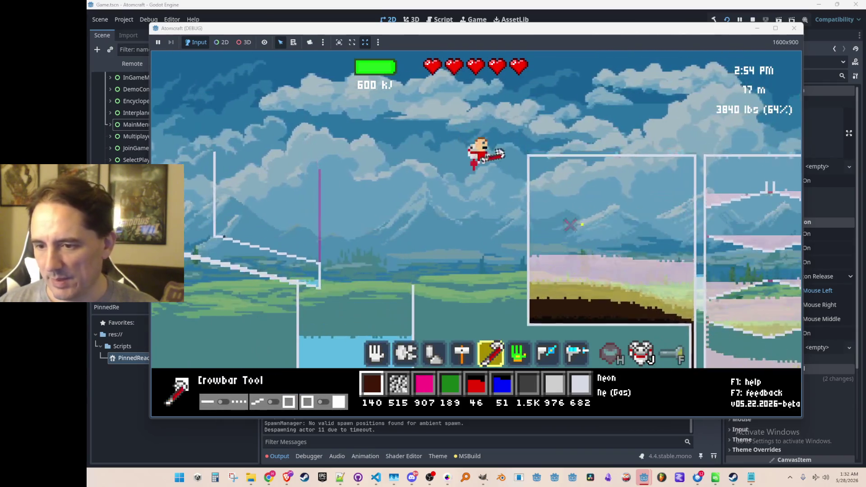
# Browse the inventory's materials, blueprints and toolbox lists.
pyautogui.press('Tab')
pyautogui.click(341, 124)
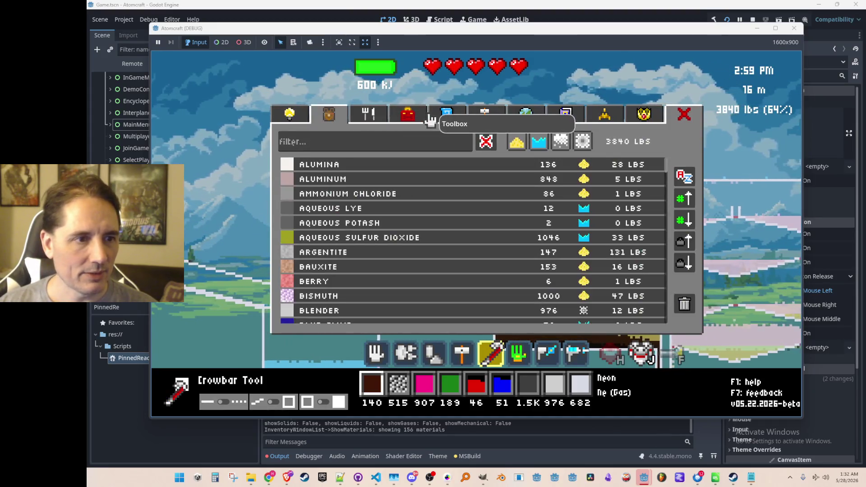
pyautogui.click(369, 114)
pyautogui.click(408, 114)
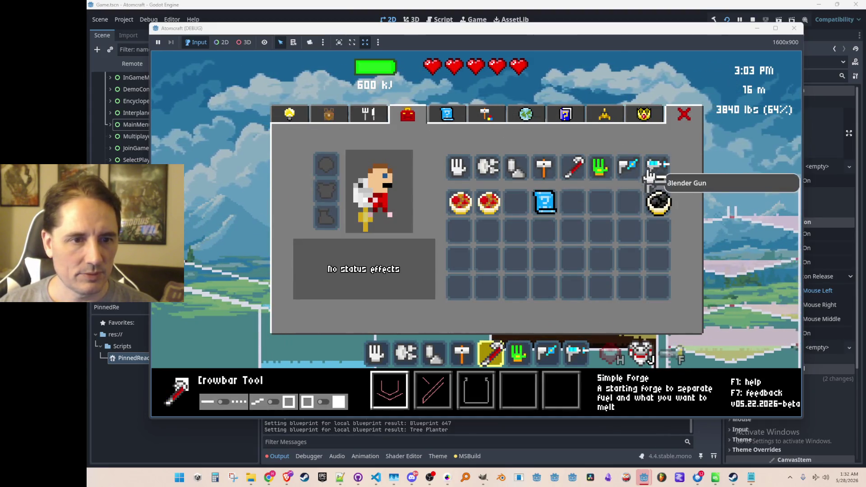
pyautogui.press('Tab')
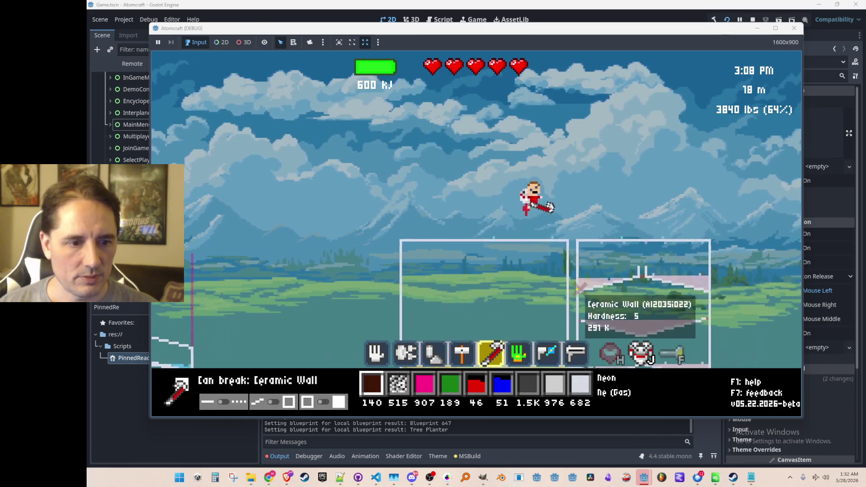
# Equip the laser gun, fire a beam over the rocky terrain, and open command input.
pyautogui.scroll(-3, 577, 288)
pyautogui.moveTo(504, 322); pyautogui.dragTo(478, 324)
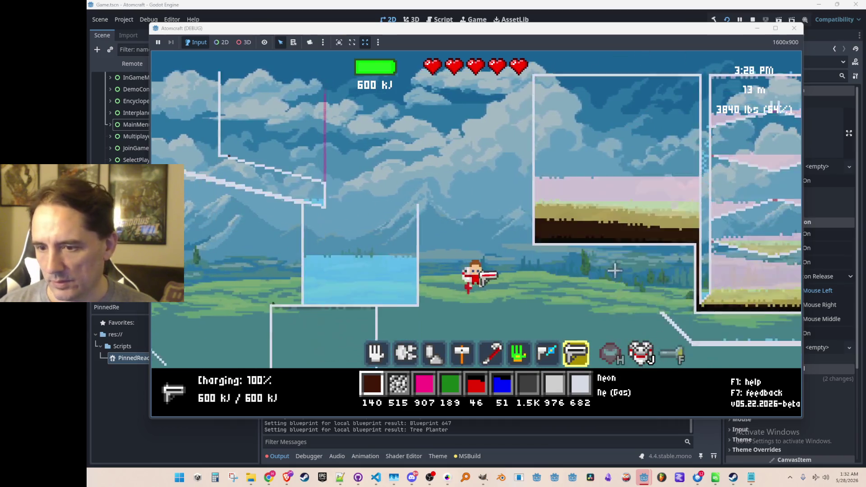
pyautogui.scroll(4, 631, 221)
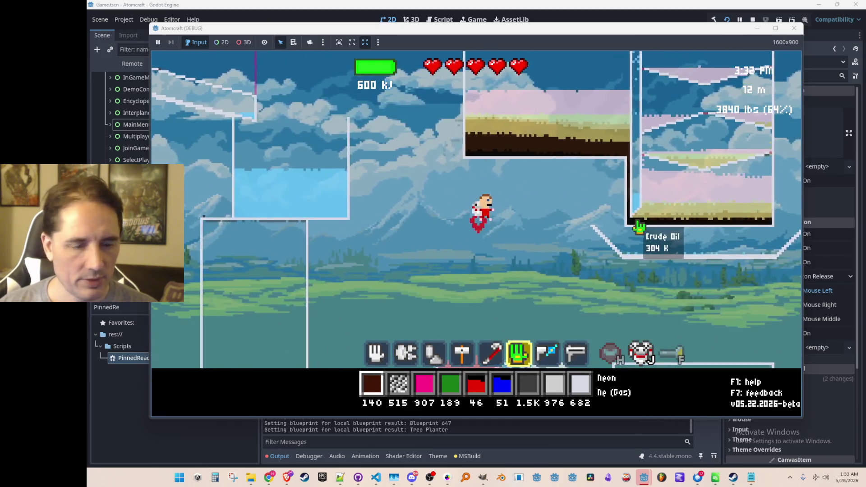
pyautogui.scroll(-1, 600, 244)
pyautogui.scroll(4, 601, 243)
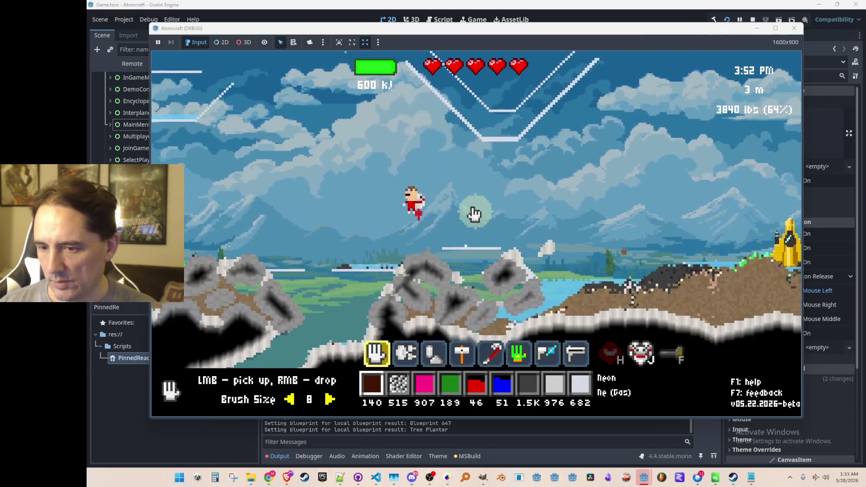
pyautogui.scroll(1, 496, 264)
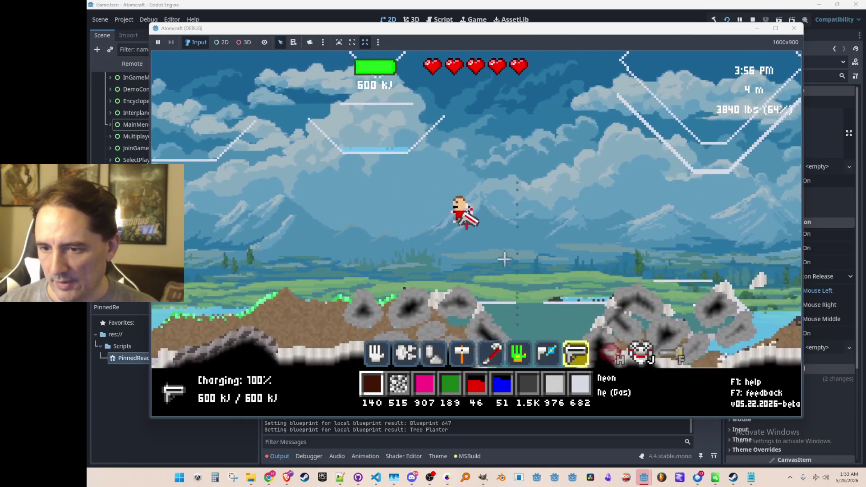
pyautogui.press('Return')
# Enter the 'free' command and bring up the research tree.
pyautogui.write('free')
pyautogui.press('Return')
pyautogui.press('i')
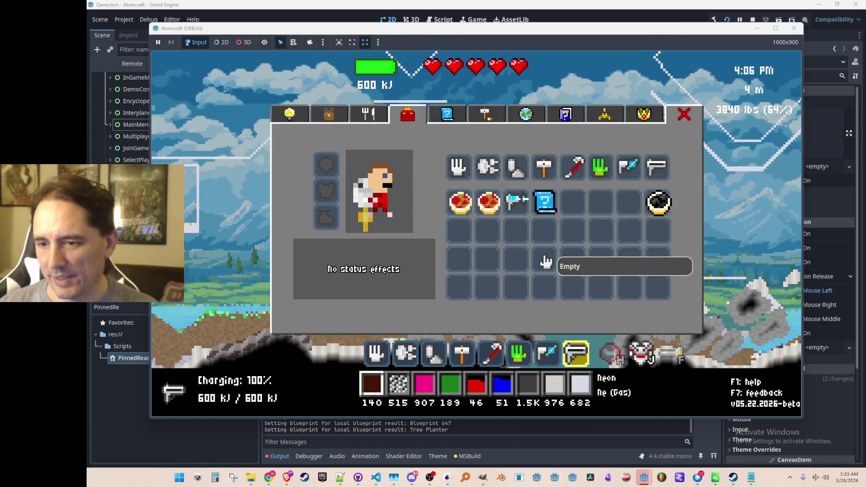
pyautogui.click(289, 114)
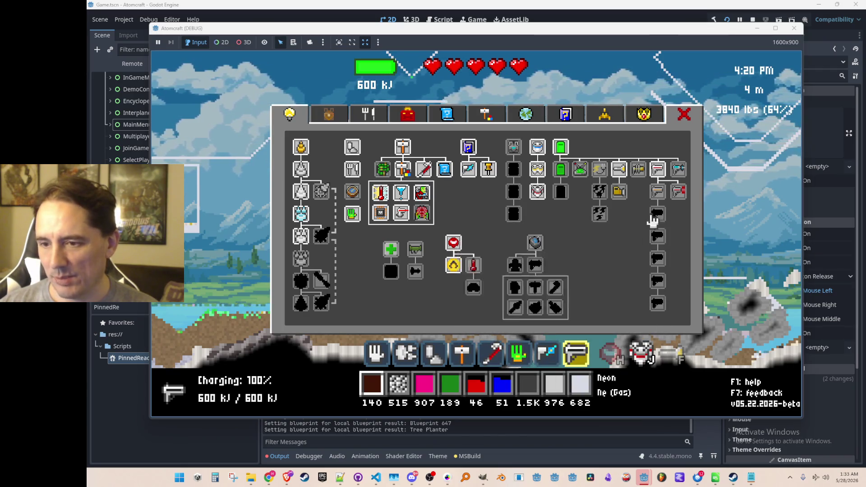
# Research Lithium-Ion Battery, Recharge Rate 1 and 2, Beryl Laser and Laser Width upgrades.
pyautogui.click(561, 191)
pyautogui.click(600, 170)
pyautogui.click(599, 190)
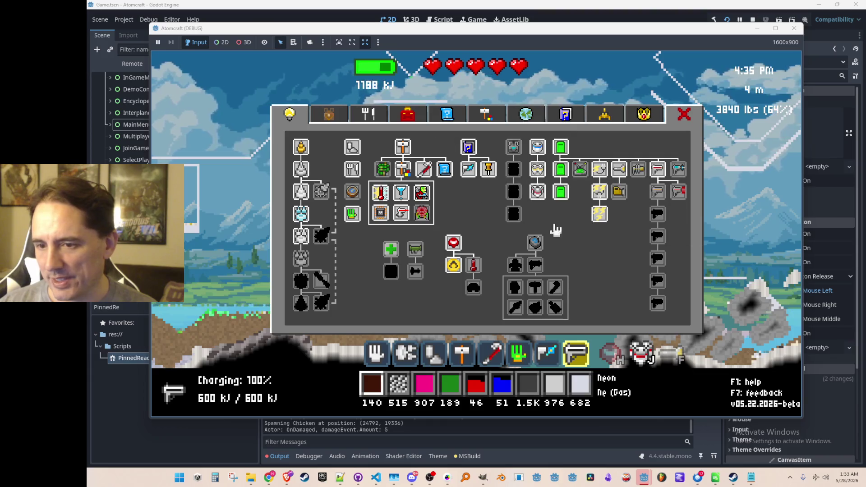
pyautogui.click(658, 195)
pyautogui.click(678, 198)
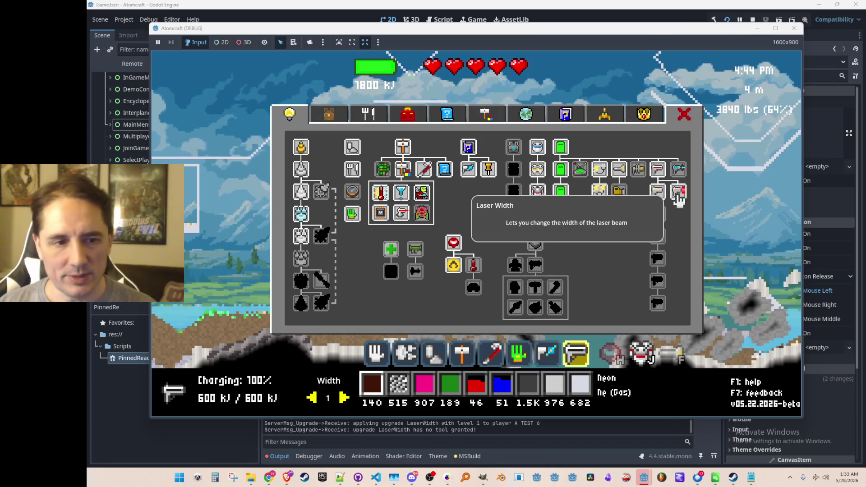
pyautogui.press('Escape')
# Widen the laser to width 8 and carve a tunnel down to -3 m.
pyautogui.click(345, 402)
pyautogui.click(345, 403)
pyautogui.click(345, 403)
pyautogui.click(346, 404)
pyautogui.click(346, 405)
pyautogui.click(346, 405)
pyautogui.click(346, 405)
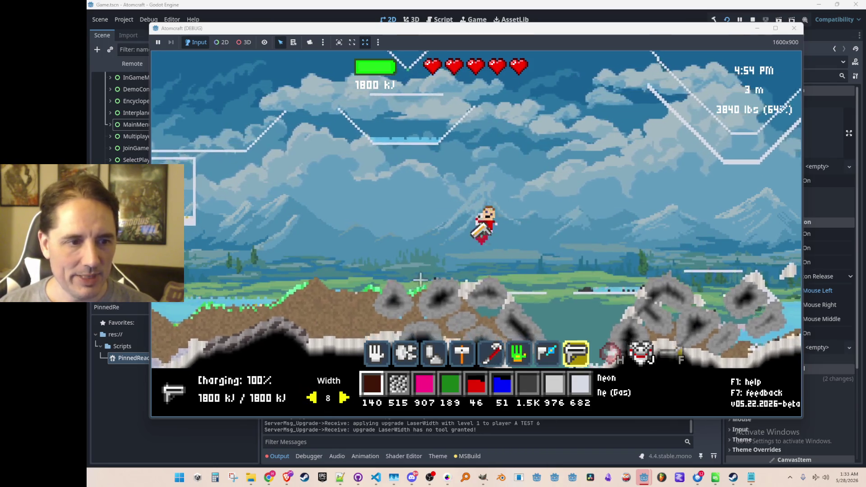
pyautogui.moveTo(512, 311)
pyautogui.mouseDown()
pyautogui.moveTo(531, 319)
pyautogui.moveTo(522, 265)
pyautogui.moveTo(491, 310)
pyautogui.mouseUp()
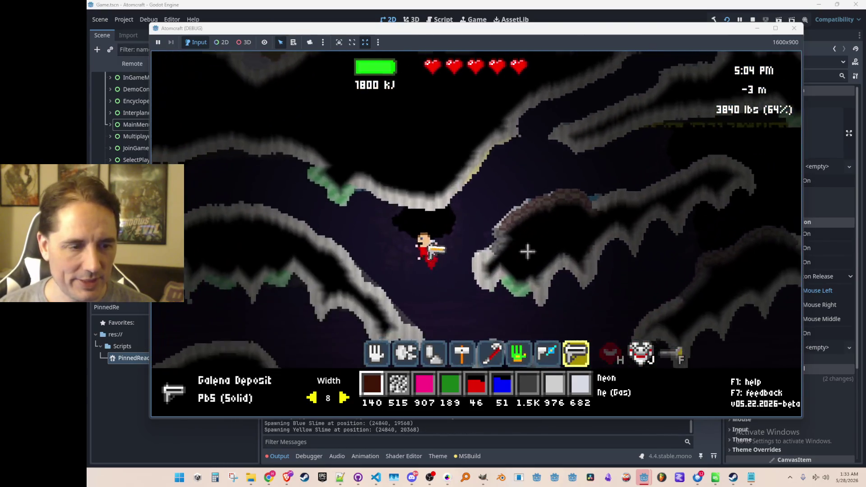
# Blast the galena deposit and surrounding rock with the width-8 laser, descending to -7 m.
pyautogui.moveTo(589, 207)
pyautogui.mouseDown()
pyautogui.moveTo(590, 199)
pyautogui.moveTo(582, 261)
pyautogui.moveTo(596, 243)
pyautogui.moveTo(575, 316)
pyautogui.moveTo(587, 300)
pyautogui.mouseUp()
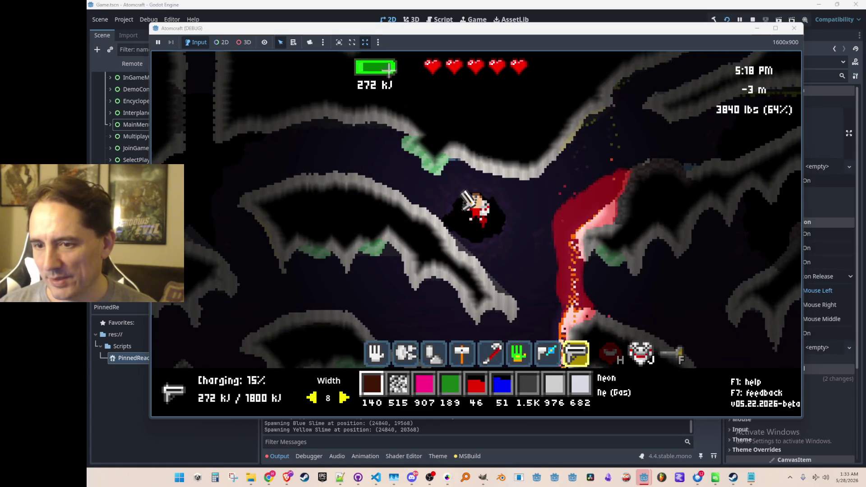
pyautogui.moveTo(626, 251)
pyautogui.mouseDown()
pyautogui.moveTo(661, 220)
pyautogui.moveTo(671, 168)
pyautogui.mouseUp()
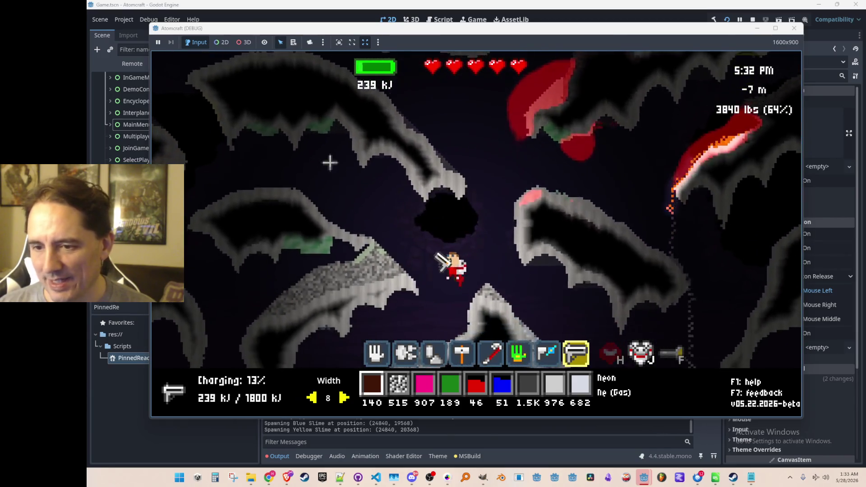
pyautogui.moveTo(332, 166); pyautogui.dragTo(346, 147)
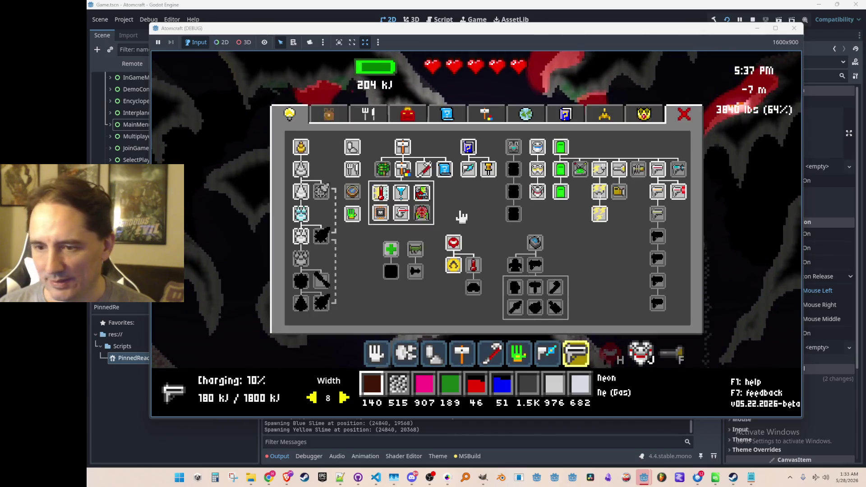
# Research the Topaz and Sapphire Laser upgrades for level 5 strength, then resume flying.
pyautogui.click(656, 221)
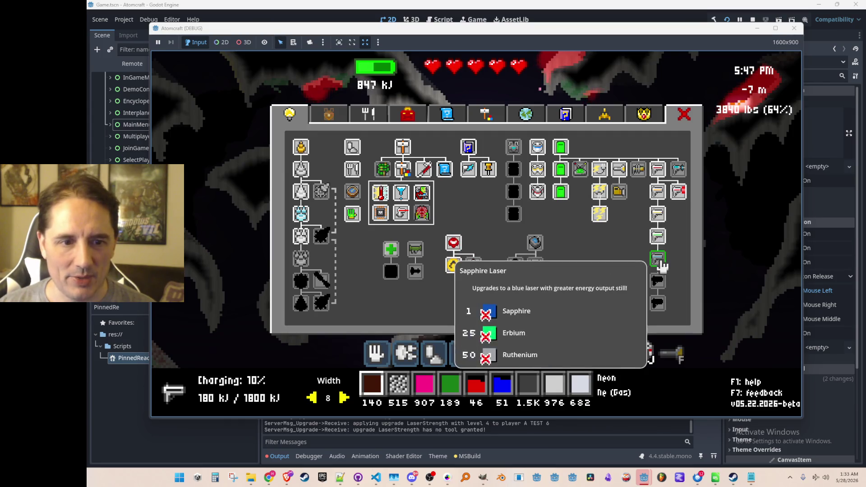
pyautogui.click(659, 262)
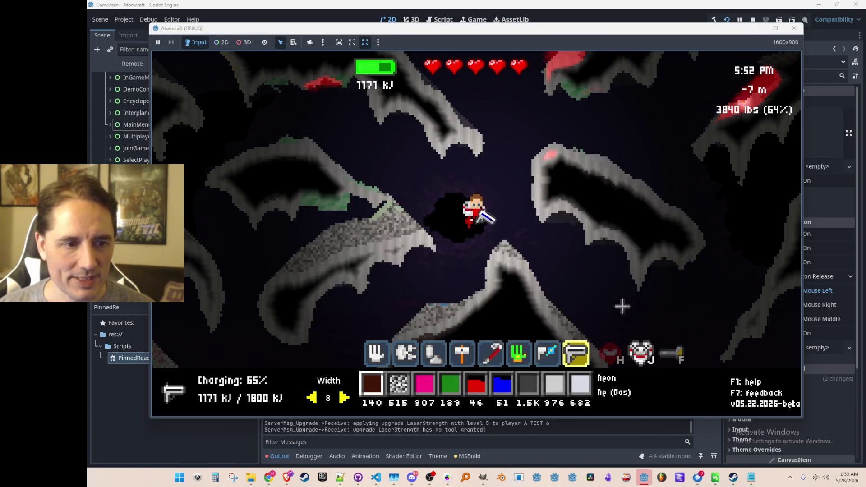
pyautogui.press('a')
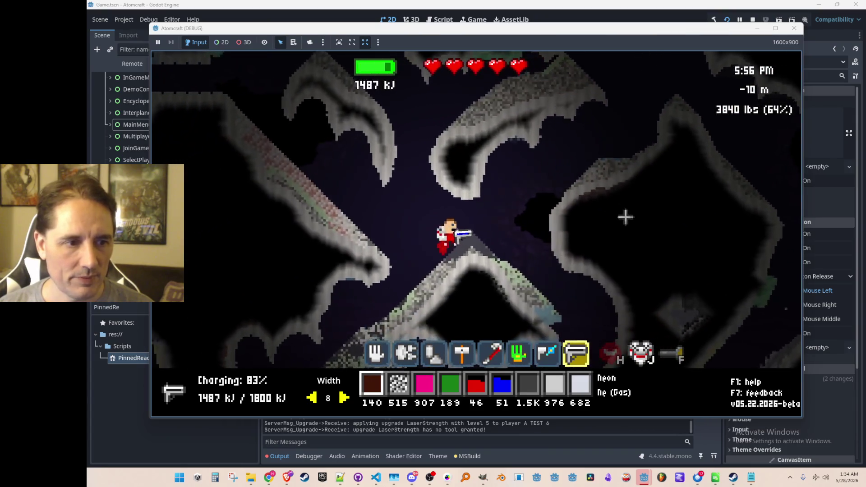
# Fly into the cave and burn the rock with the blue laser.
pyautogui.press('d')
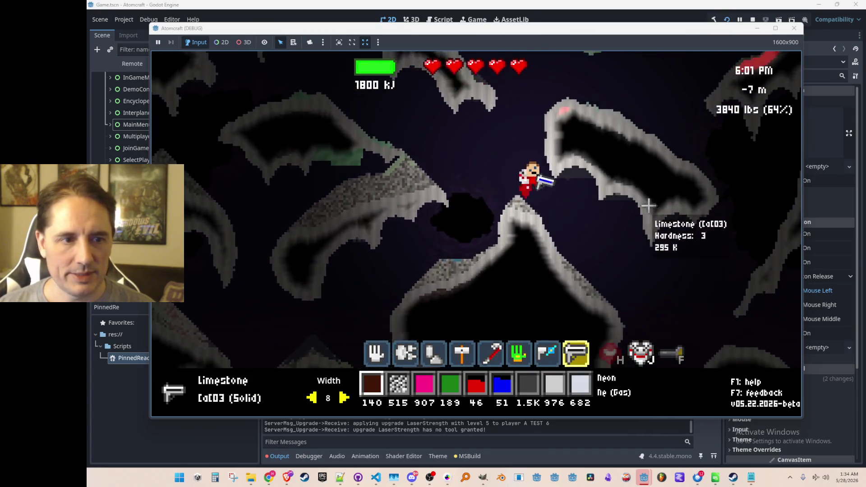
pyautogui.moveTo(649, 280); pyautogui.dragTo(646, 266)
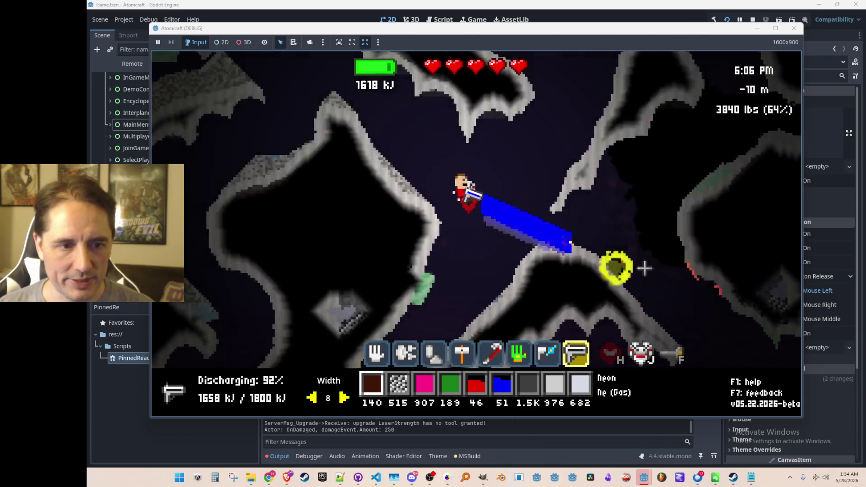
pyautogui.press('d')
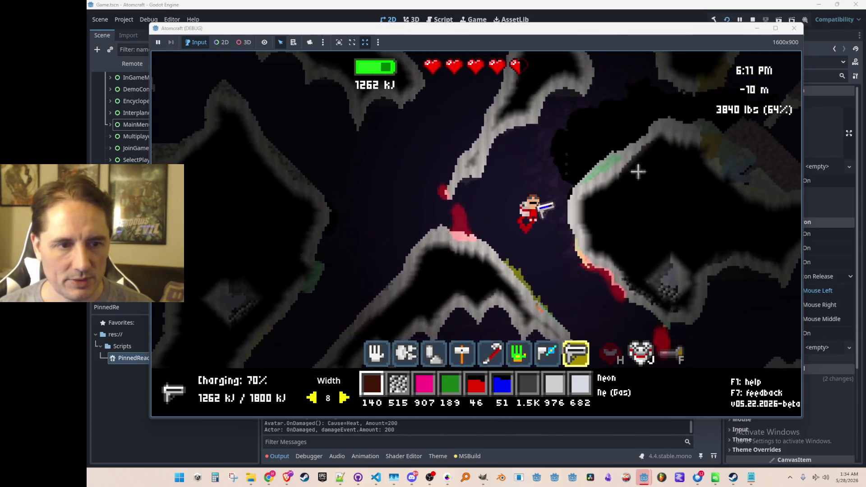
pyautogui.press('w')
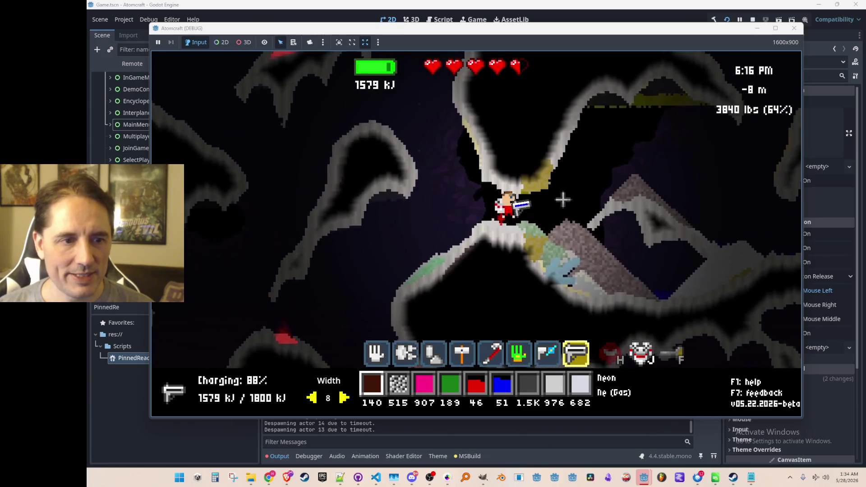
pyautogui.moveTo(555, 185); pyautogui.dragTo(566, 182)
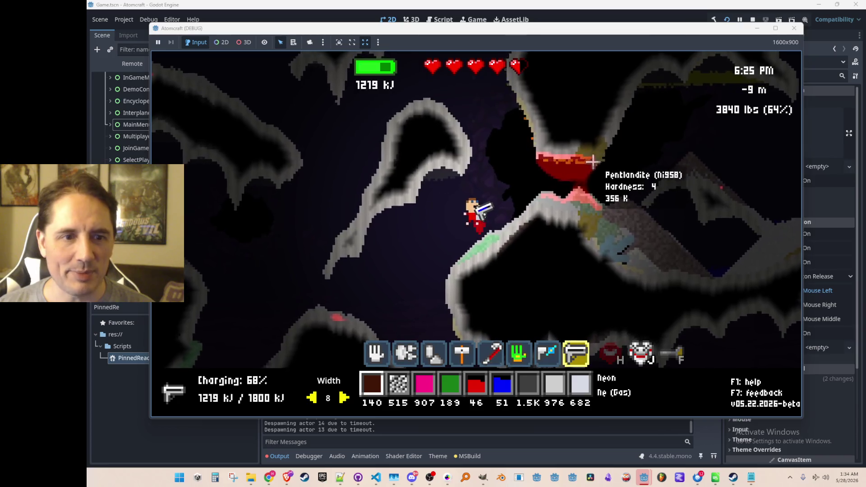
pyautogui.press('a')
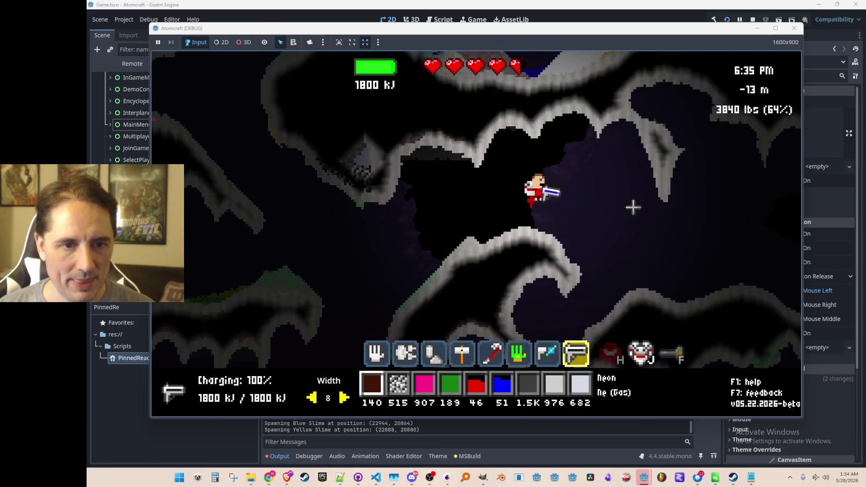
# Melt the rock mass in the dark hollow into molten iron, then switch to the hand tool.
pyautogui.press('d')
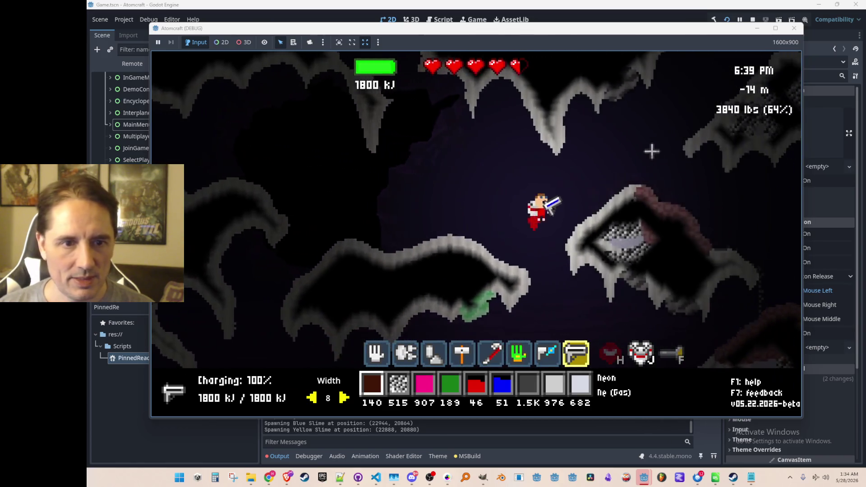
pyautogui.press('d')
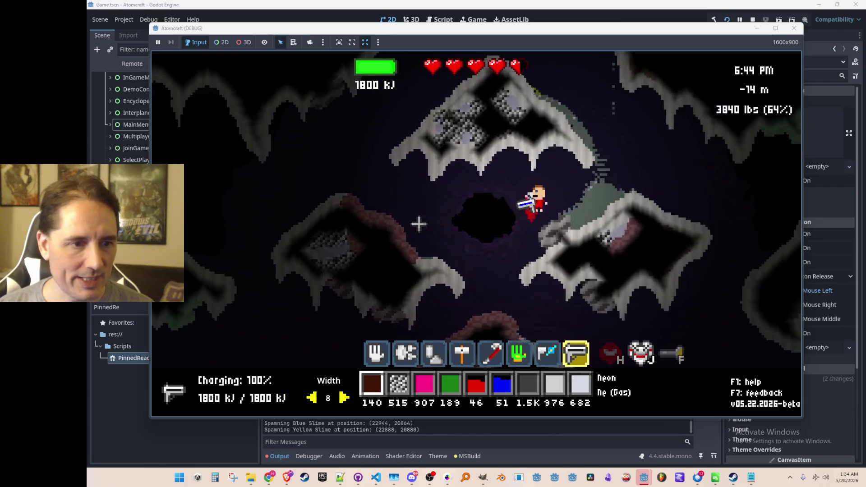
pyautogui.press('a')
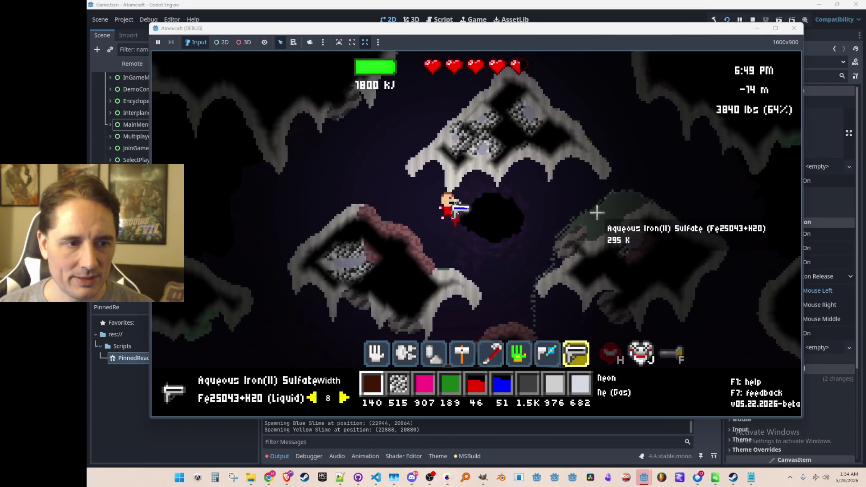
pyautogui.press('d')
pyautogui.moveTo(423, 231)
pyautogui.mouseDown()
pyautogui.moveTo(396, 239)
pyautogui.moveTo(391, 230)
pyautogui.moveTo(367, 254)
pyautogui.mouseUp()
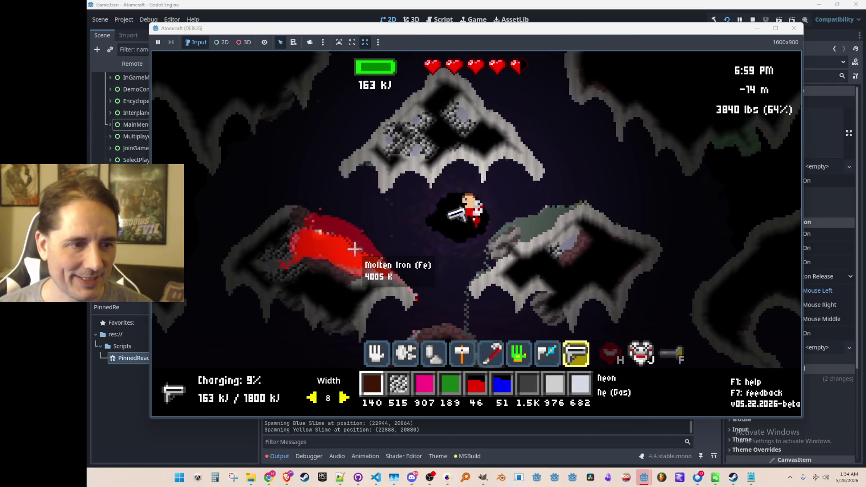
pyautogui.click(353, 248)
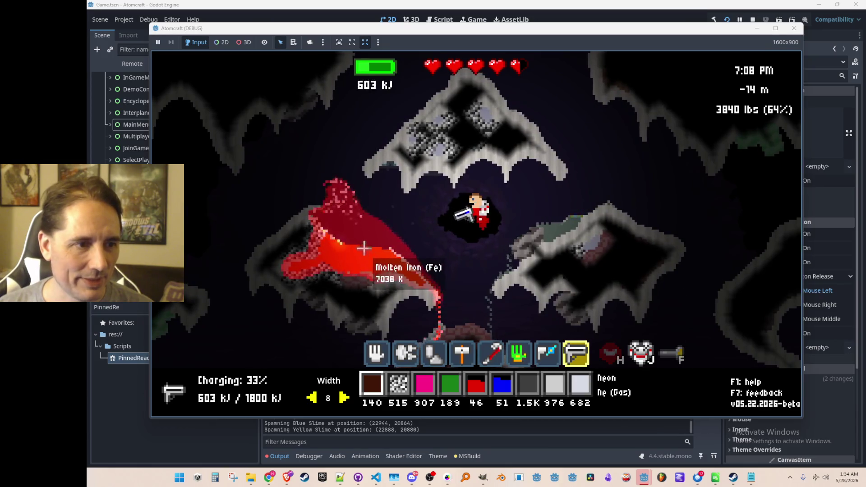
pyautogui.scroll(7, 363, 206)
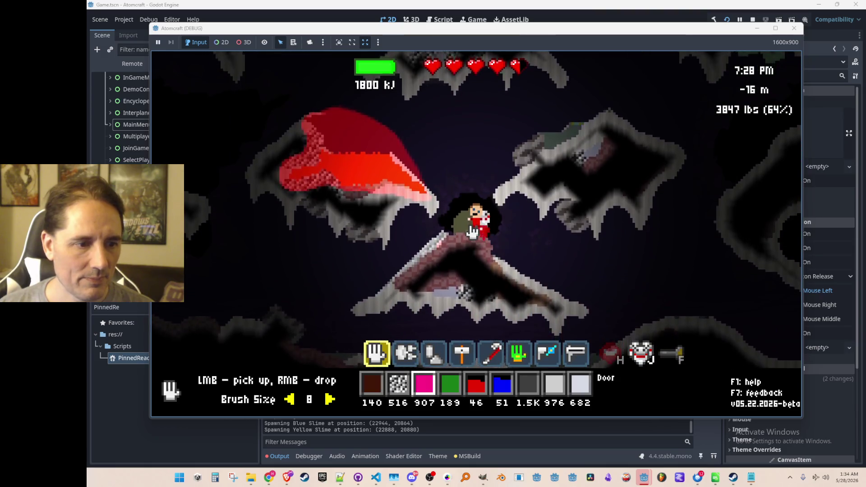
# Drop Carbon onto the molten iron to make molten steel, then fly up through the cave.
pyautogui.press('1')
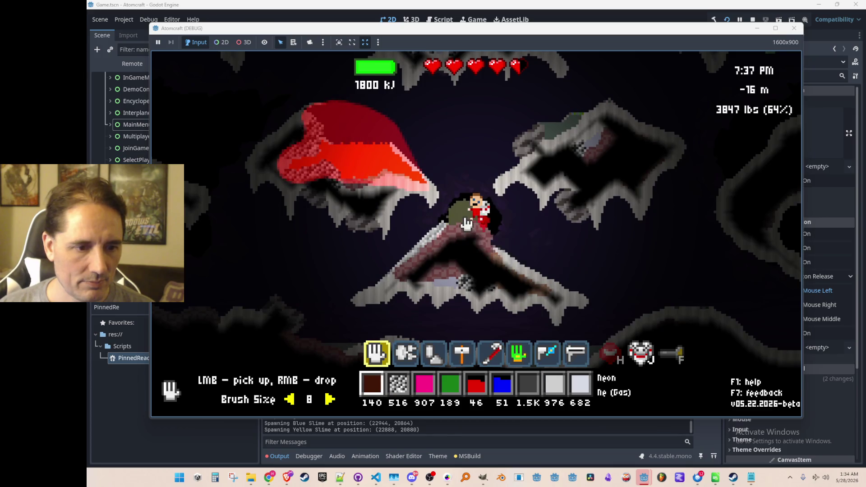
pyautogui.press('7')
pyautogui.rightClick(333, 131)
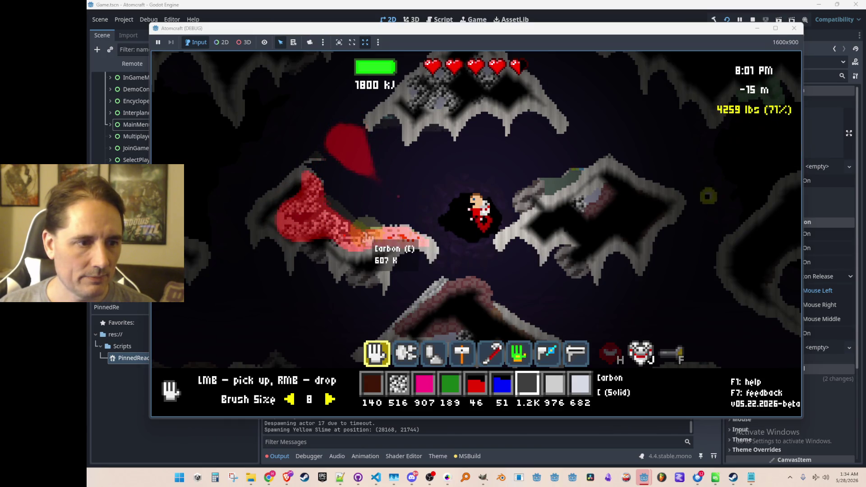
pyautogui.scroll(-4, 498, 272)
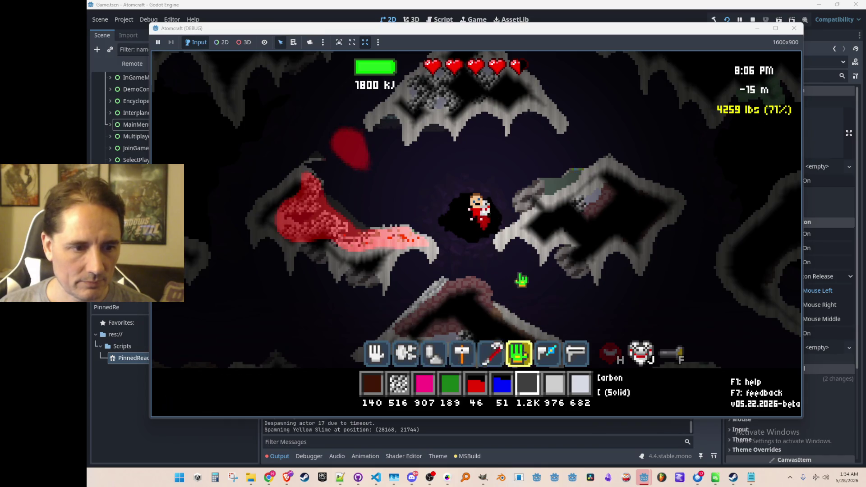
pyautogui.press('d')
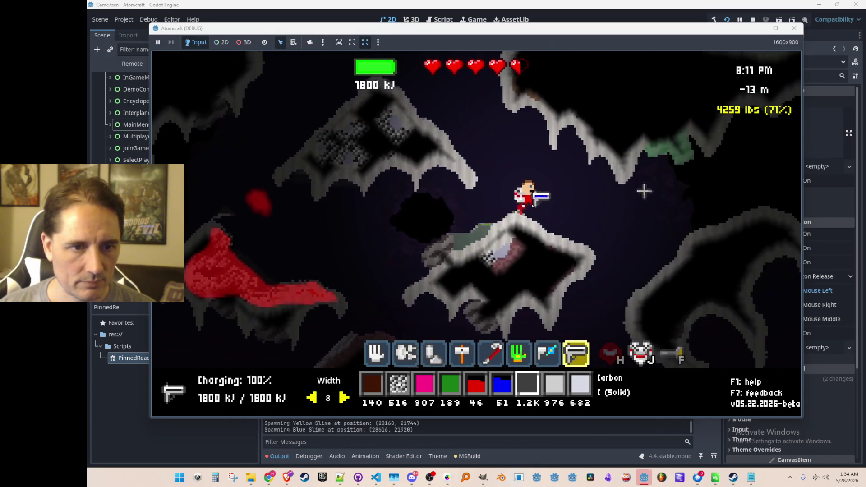
# Reduce the beam width to 2 and blast the cave terrain.
pyautogui.click(546, 159)
pyautogui.press('a')
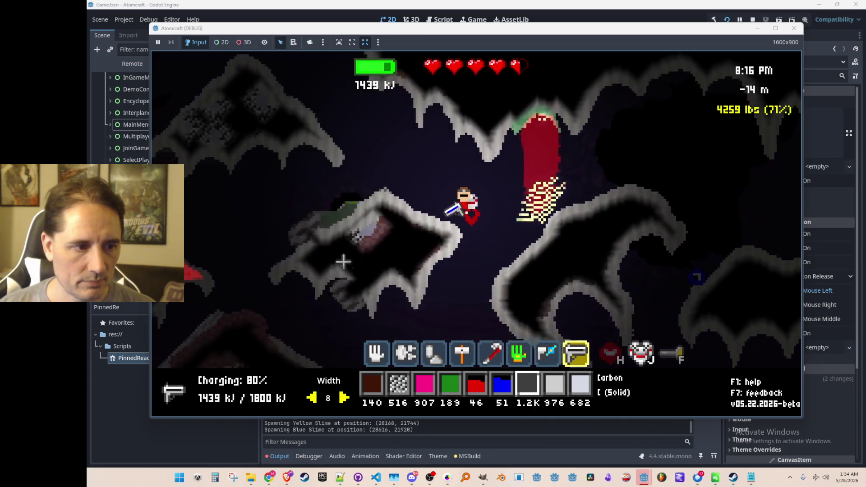
pyautogui.click(311, 397)
pyautogui.click(311, 397)
pyautogui.click(311, 397)
pyautogui.click(311, 397)
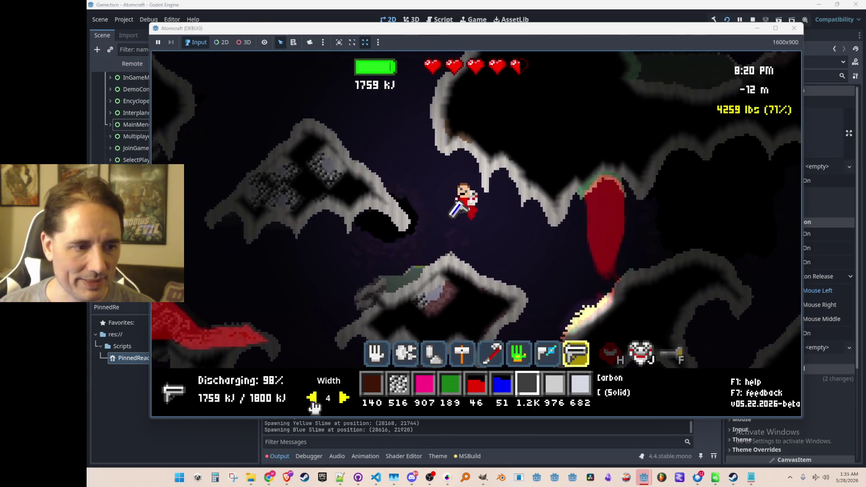
pyautogui.click(311, 397)
pyautogui.click(311, 397)
pyautogui.moveTo(614, 309)
pyautogui.mouseDown()
pyautogui.moveTo(628, 295)
pyautogui.moveTo(603, 344)
pyautogui.moveTo(579, 240)
pyautogui.mouseUp()
pyautogui.moveTo(571, 193); pyautogui.dragTo(574, 205)
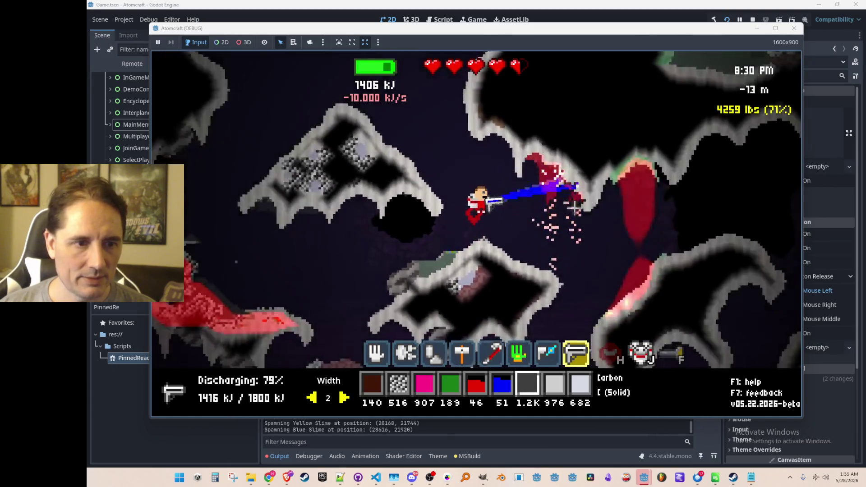
# Fly up through the cave, blasting more rock, toward the surface.
pyautogui.press('w')
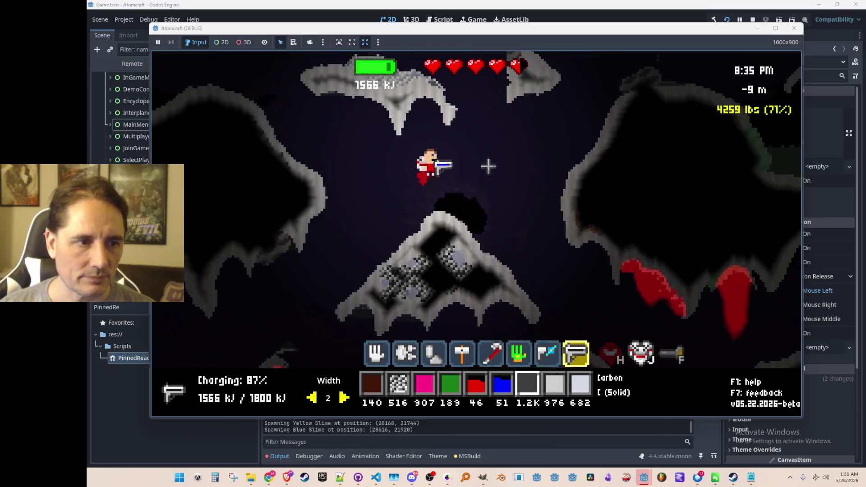
pyautogui.press('w')
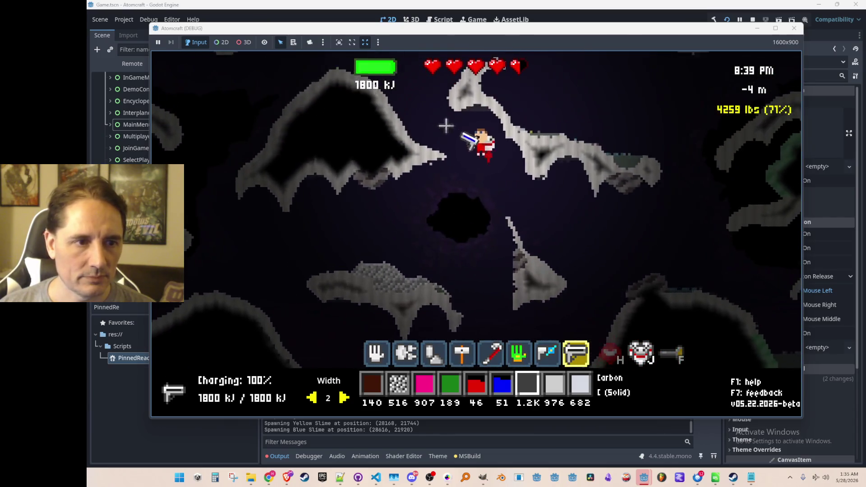
pyautogui.moveTo(551, 303)
pyautogui.mouseDown()
pyautogui.moveTo(540, 284)
pyautogui.moveTo(585, 222)
pyautogui.mouseUp()
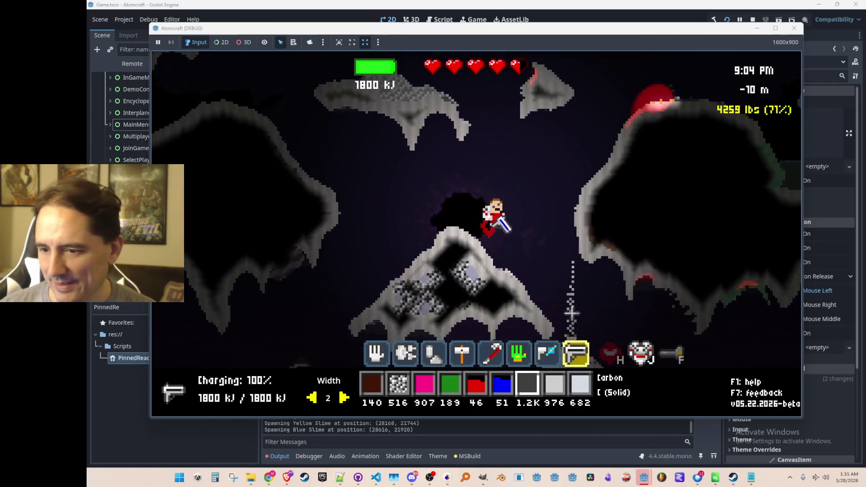
pyautogui.press('w')
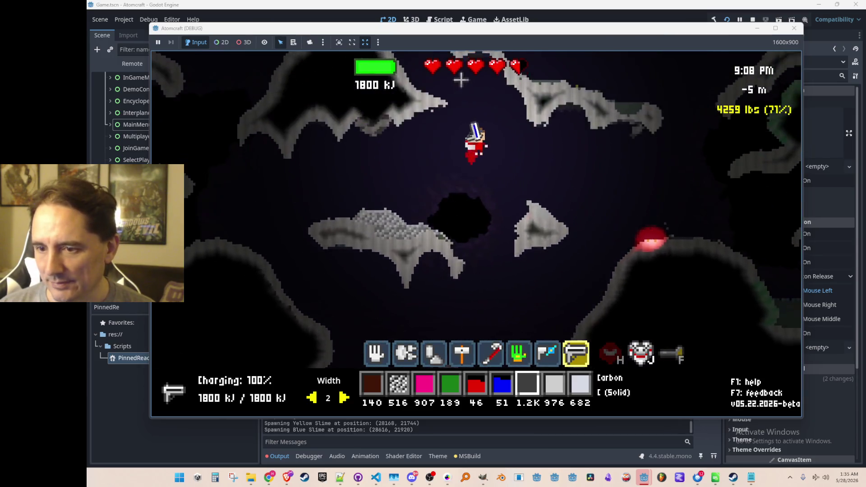
pyautogui.press('w')
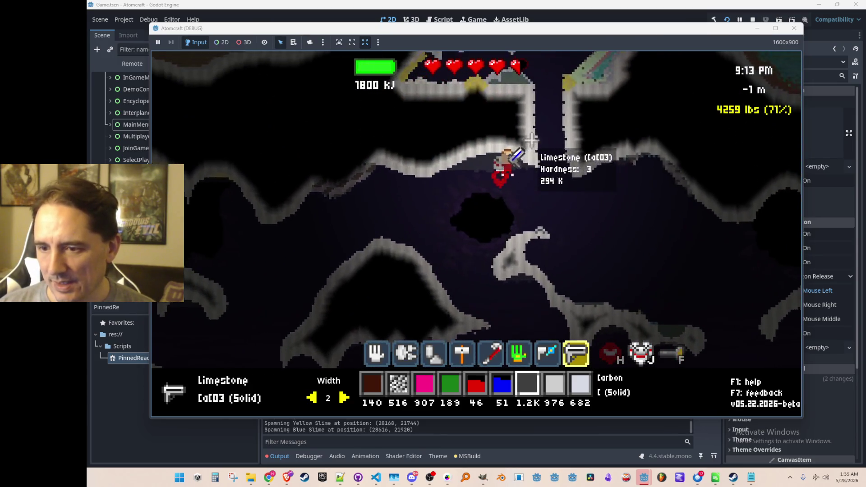
pyautogui.press('w')
pyautogui.press('w')
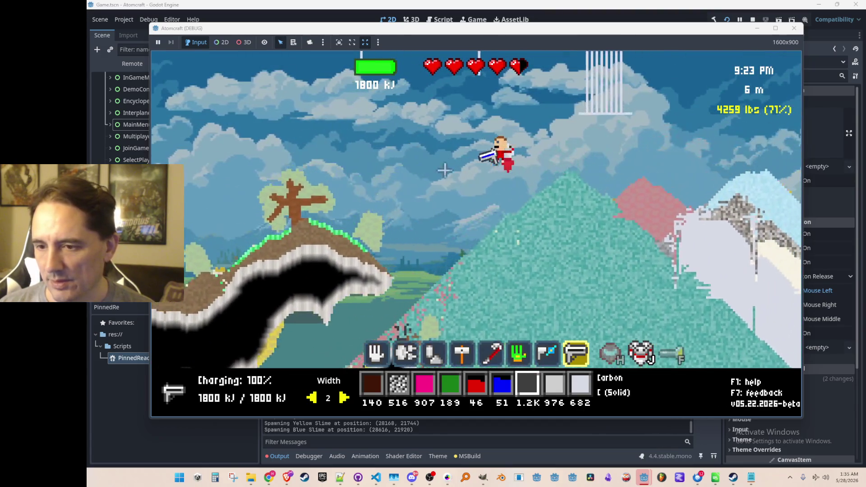
# Fly higher and drift left across the landscape toward the structures.
pyautogui.press('w')
pyautogui.press('a')
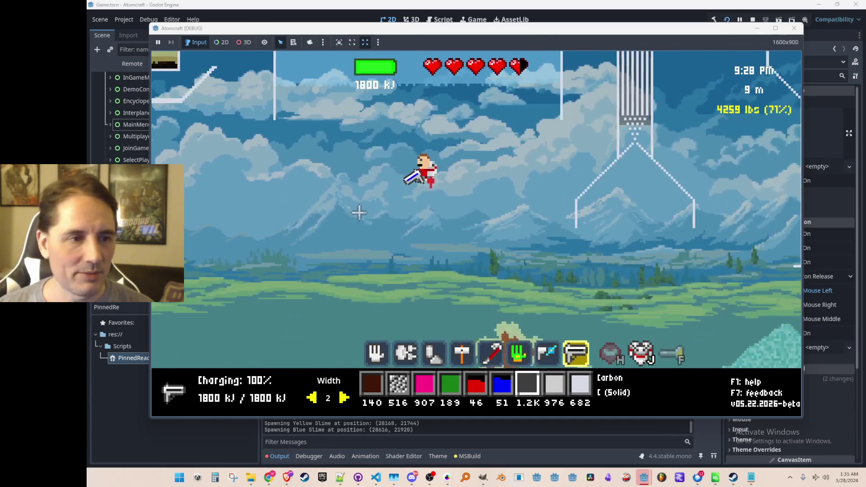
pyautogui.press('a')
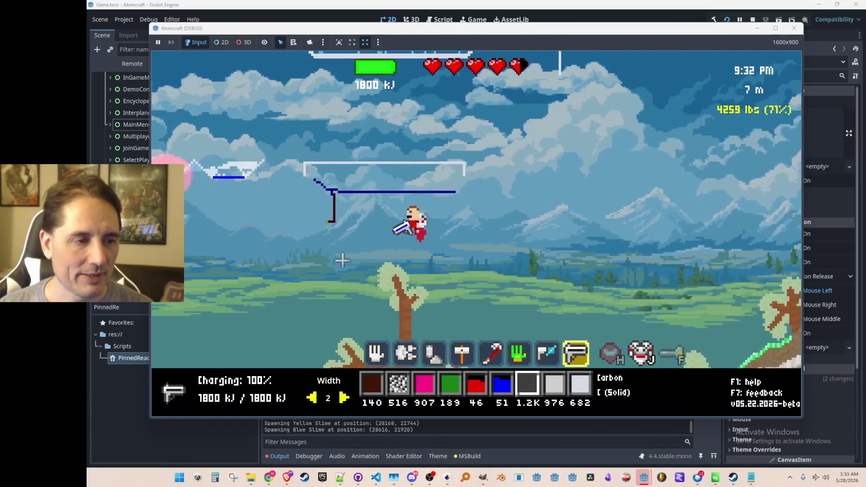
pyautogui.press('a')
pyautogui.press('w')
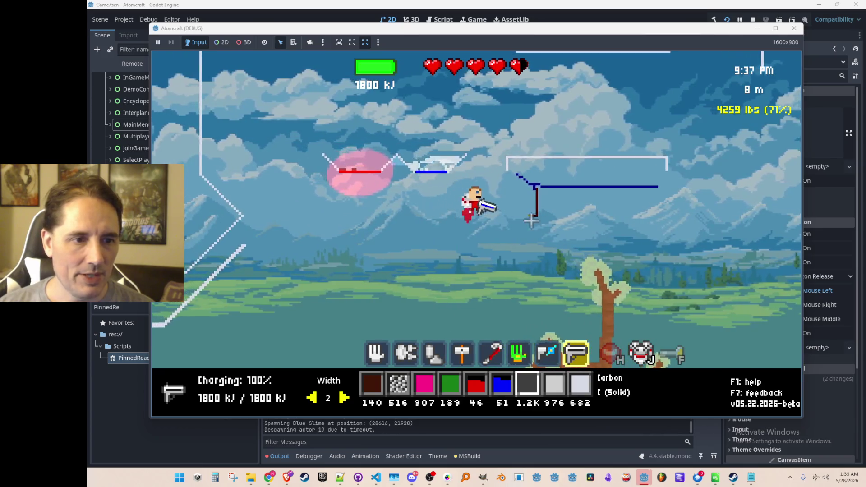
# Equip the pick-up hand and grab the tree and the gas inside the grey frame.
pyautogui.press('1')
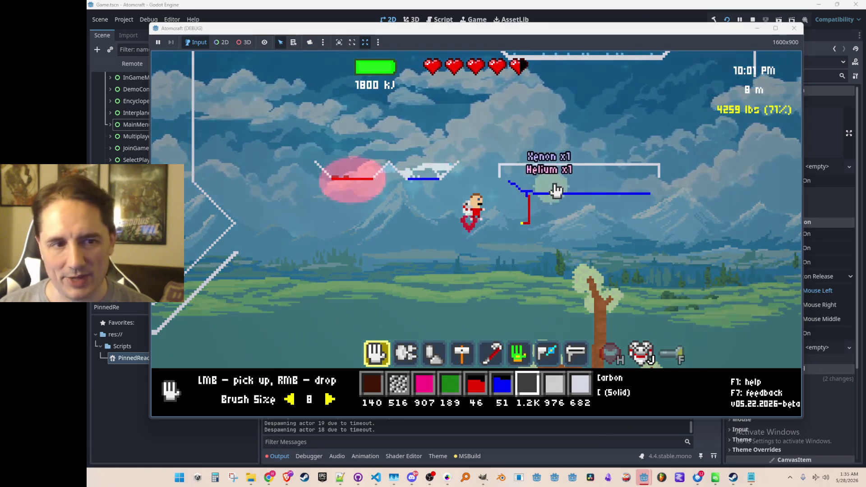
pyautogui.moveTo(615, 205)
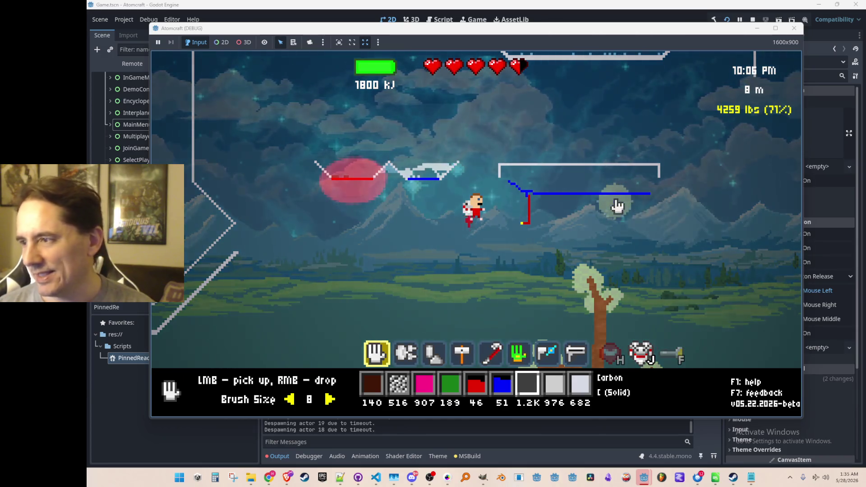
pyautogui.moveTo(531, 246)
pyautogui.mouseDown()
pyautogui.moveTo(537, 170)
pyautogui.moveTo(610, 183)
pyautogui.mouseUp()
pyautogui.moveTo(525, 147); pyautogui.dragTo(652, 147)
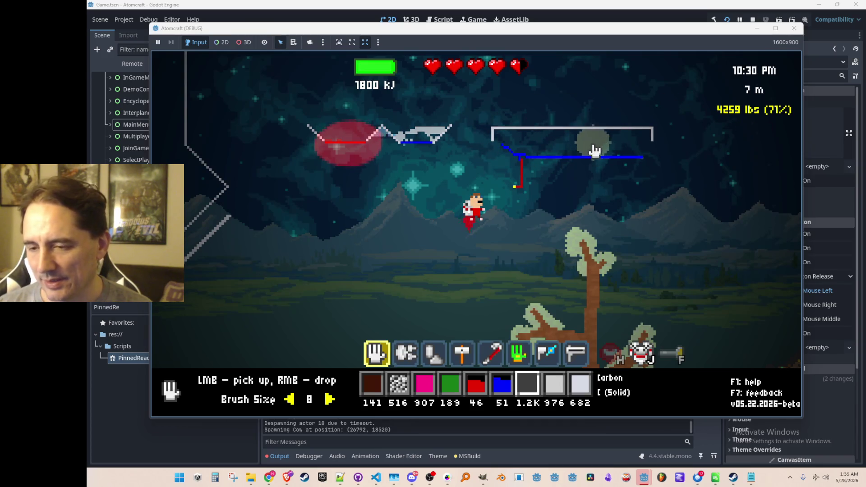
# Fly left, right and upward into space among the asteroids at 38 m.
pyautogui.press('a')
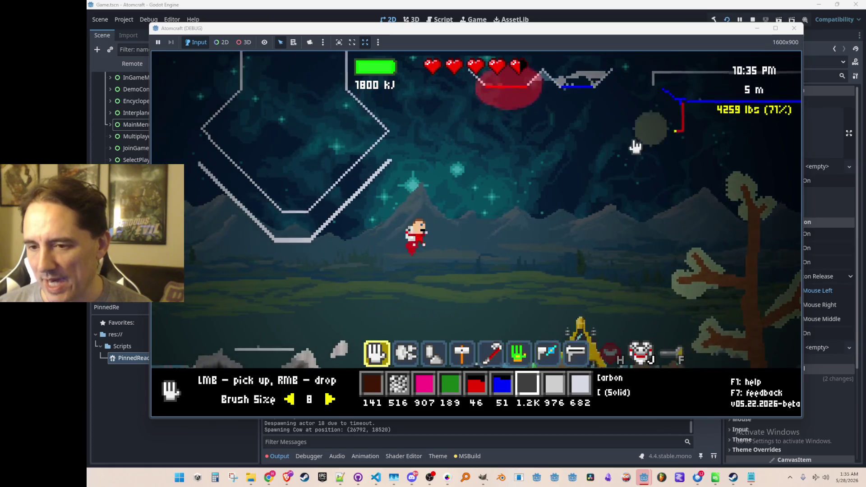
pyautogui.press('d')
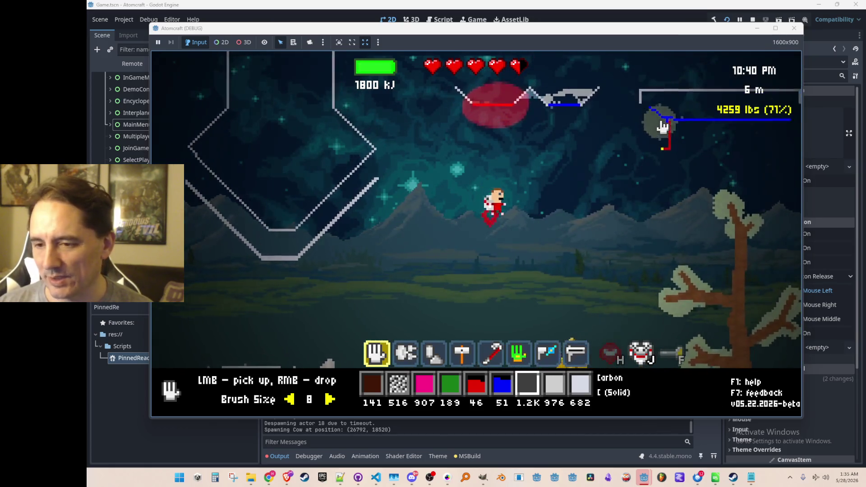
pyautogui.press('a')
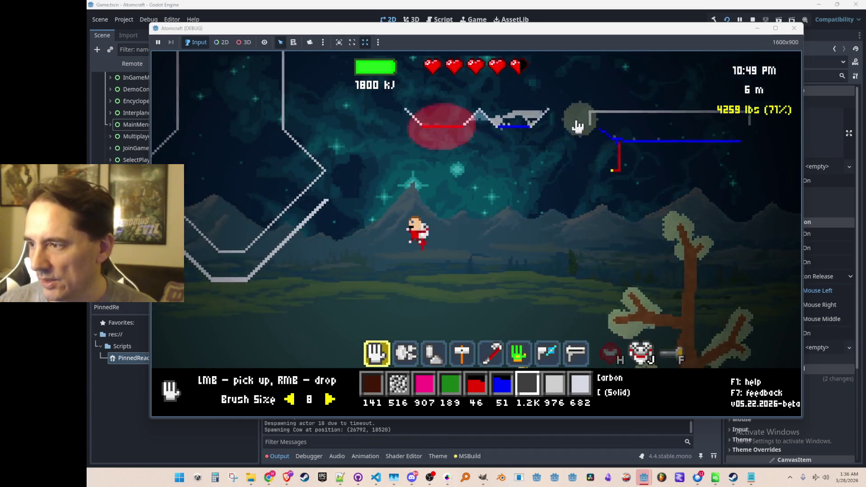
pyautogui.press('w')
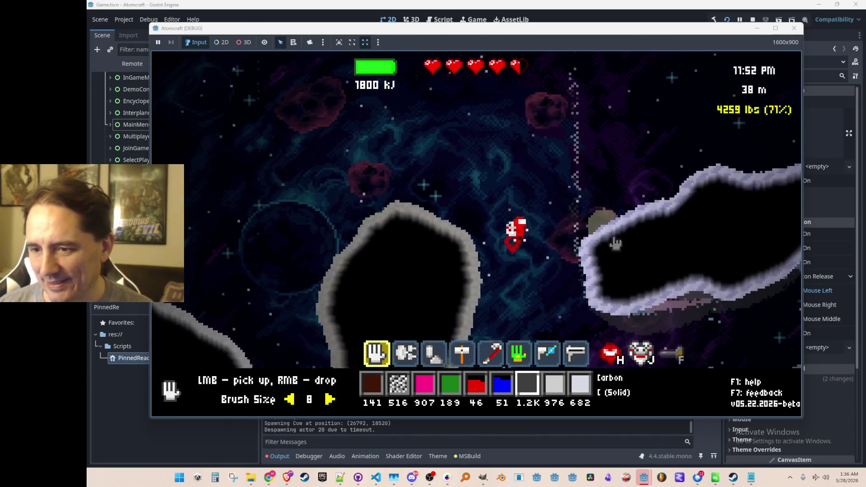
# Switch to the drilling tool and descend from the asteroids down to the surface.
pyautogui.press('2')
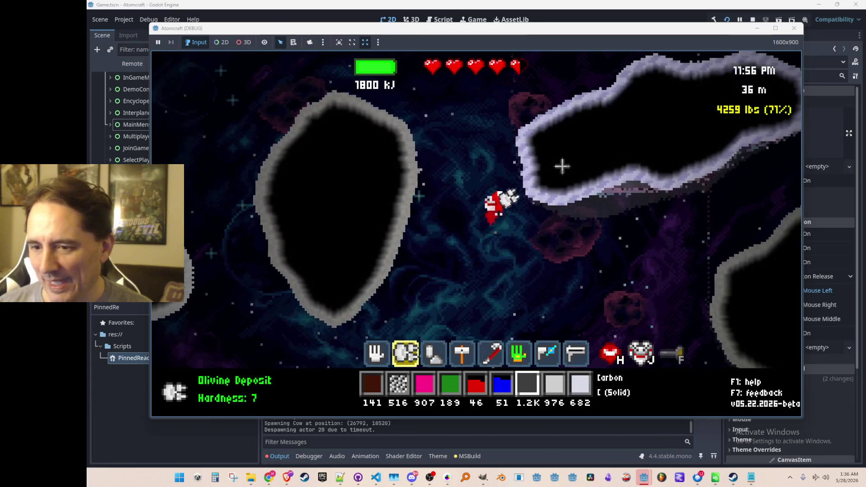
pyautogui.moveTo(498, 197)
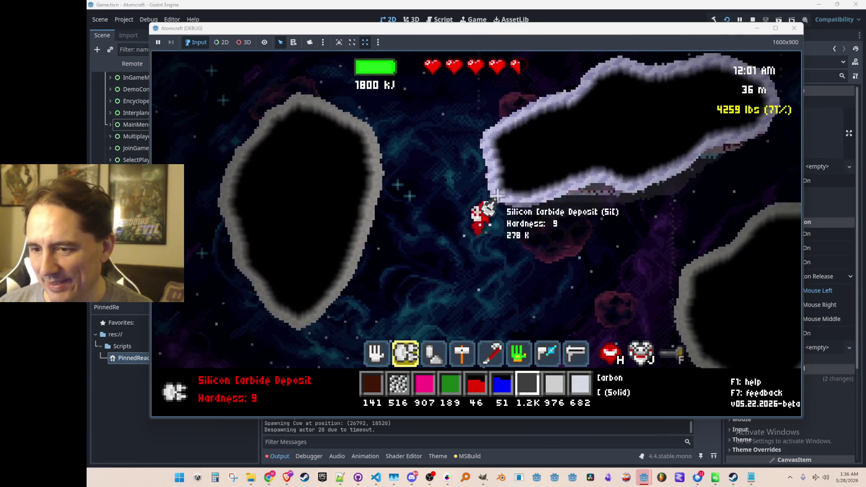
pyautogui.press('w')
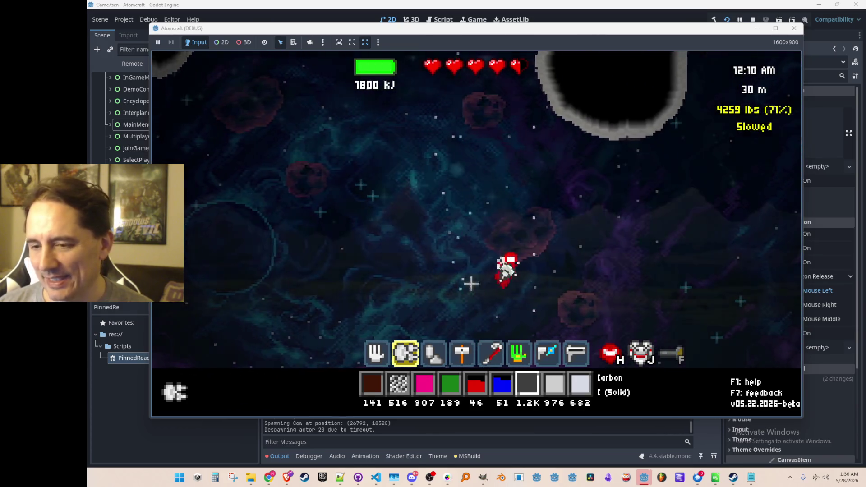
pyautogui.press('w')
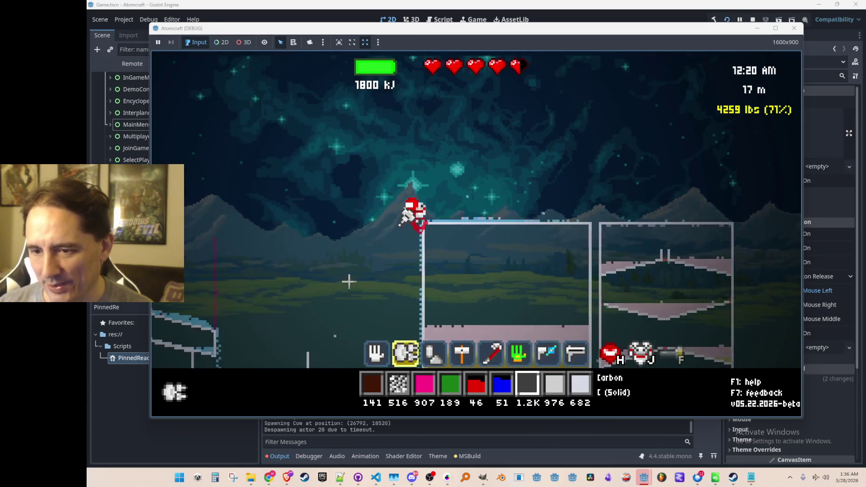
pyautogui.press('w')
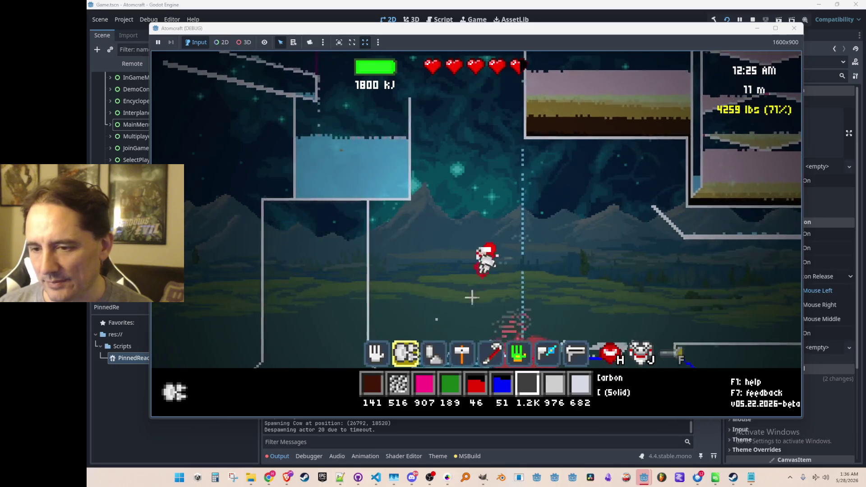
pyautogui.press('w')
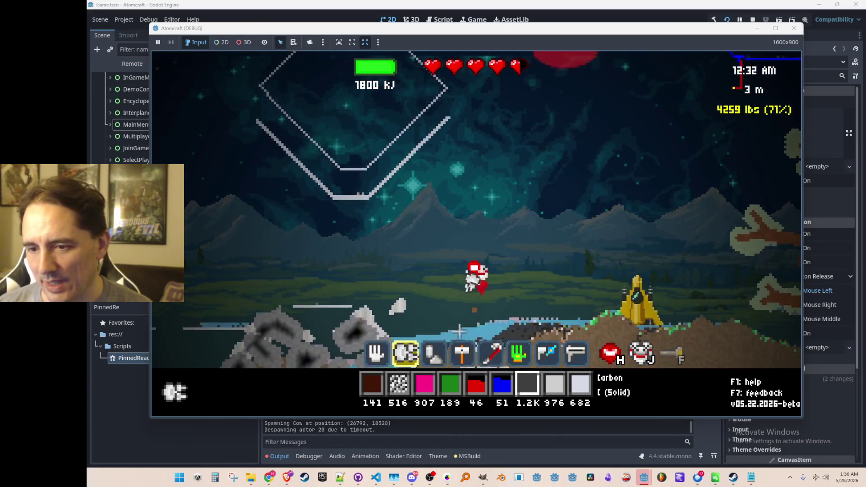
# Move left past the rocket, lift off the ridge and keep flying left.
pyautogui.press('a')
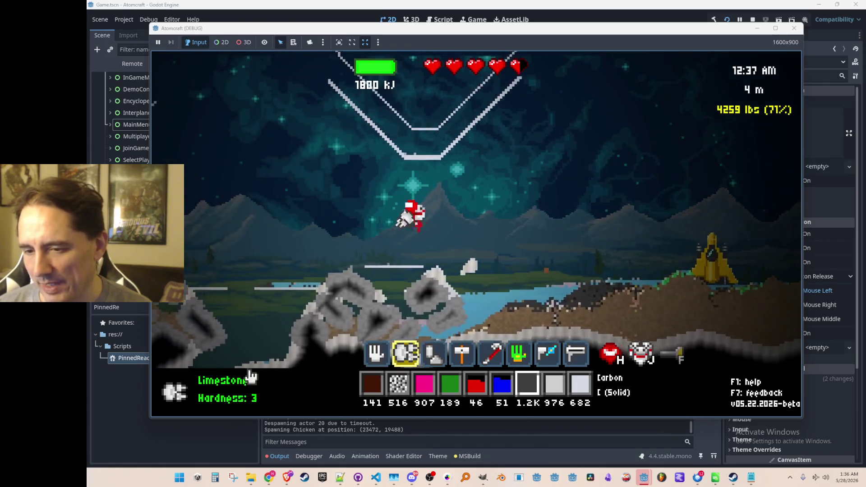
pyautogui.press('a')
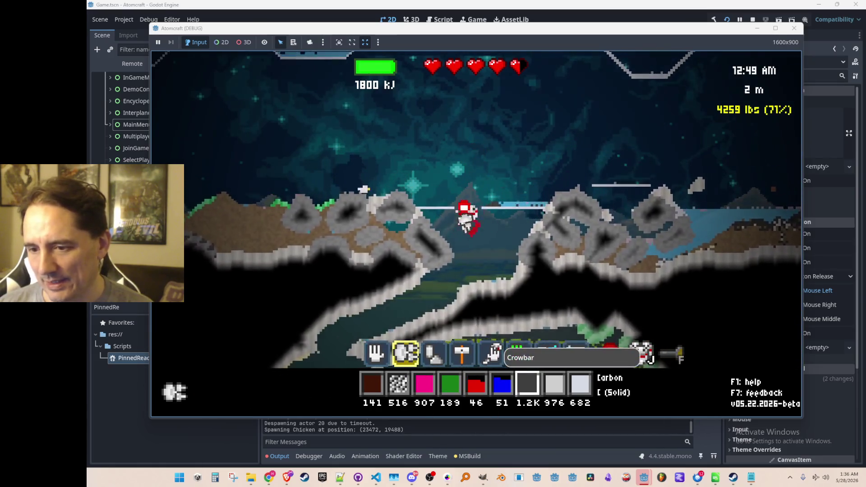
pyautogui.press('space')
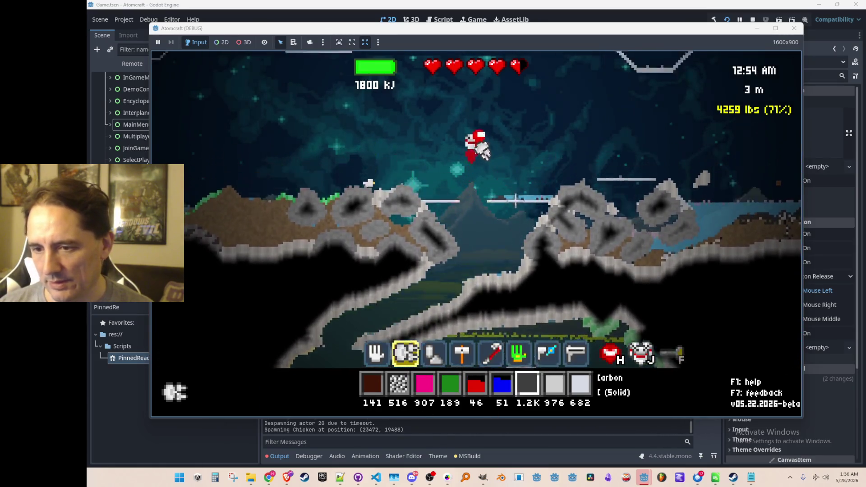
pyautogui.press('a')
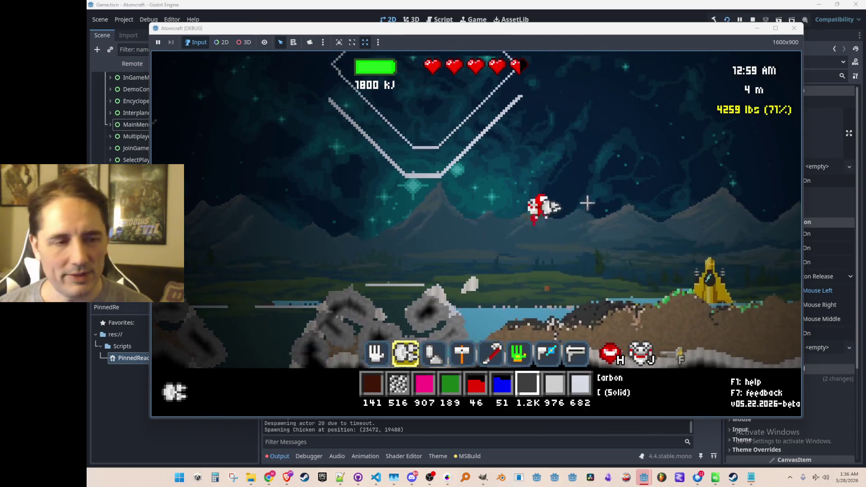
pyautogui.press('a')
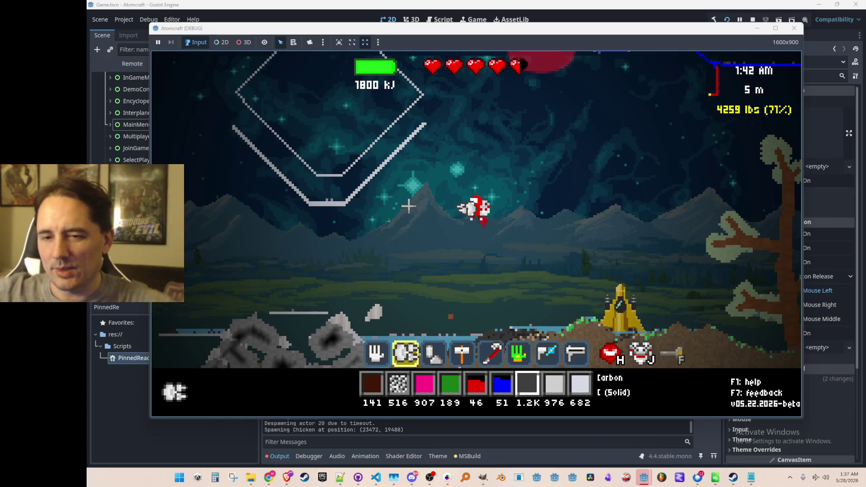
# Fly right past the tree, tower, burning coal and lava container, then back left and down.
pyautogui.press('d')
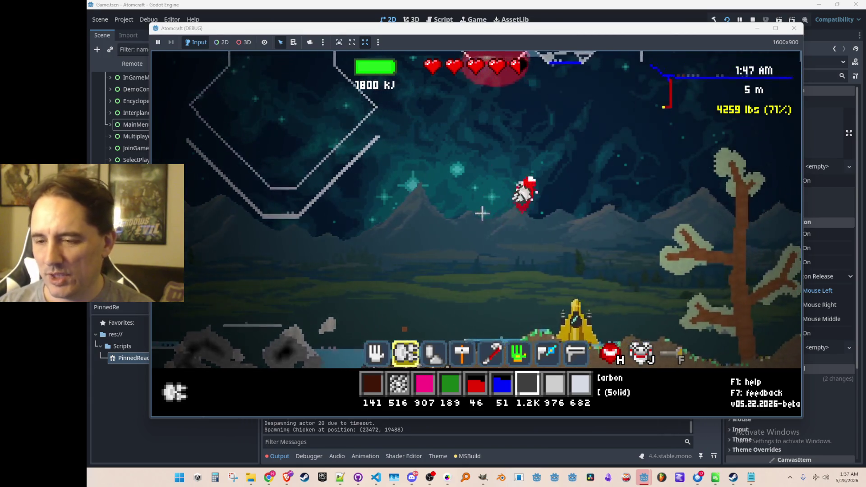
pyautogui.press('d')
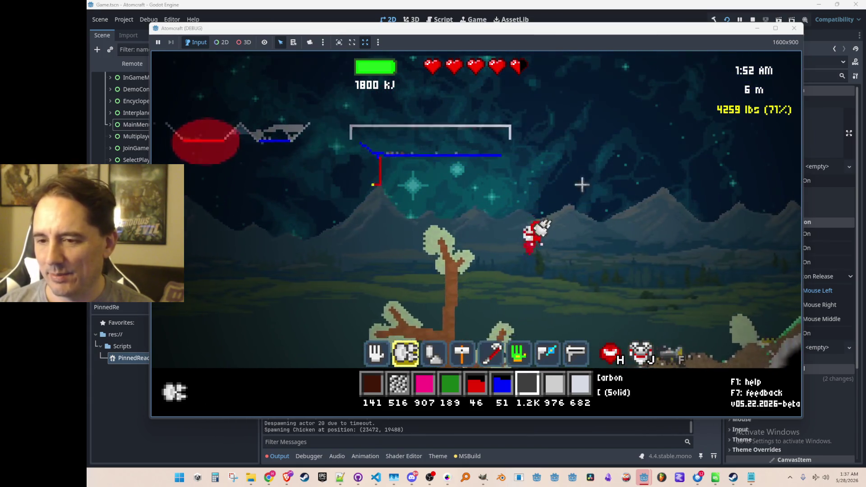
pyautogui.press('d')
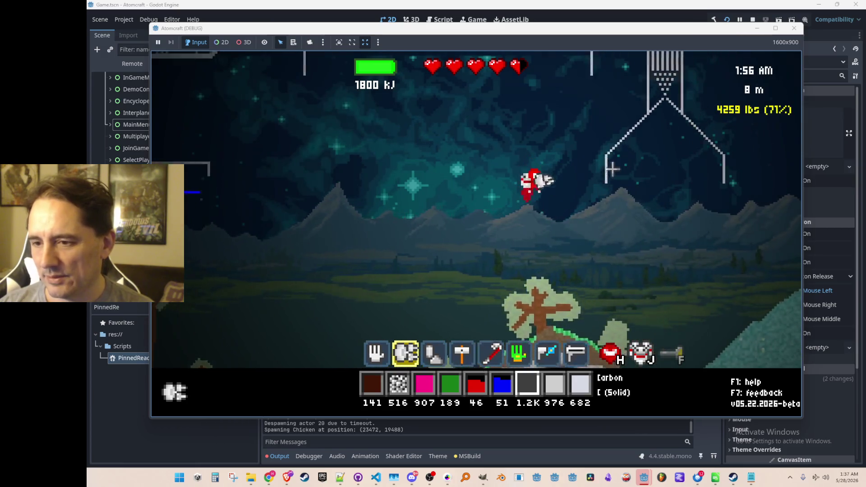
pyautogui.press('d')
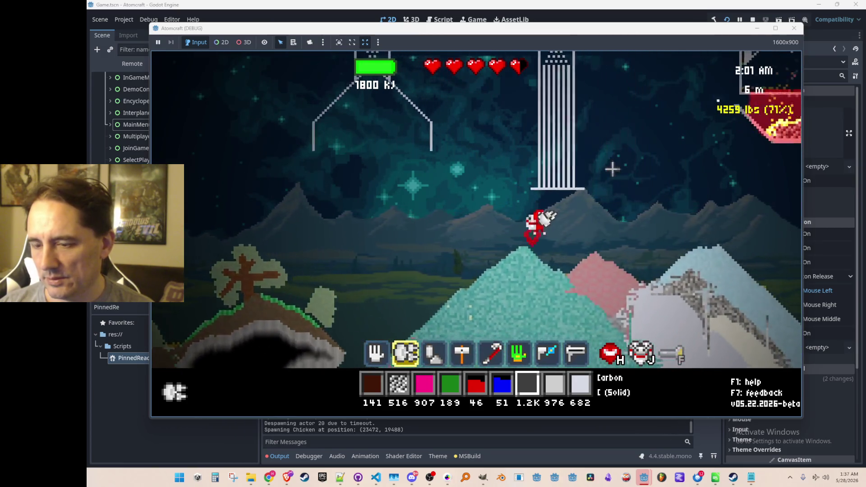
pyautogui.press('d')
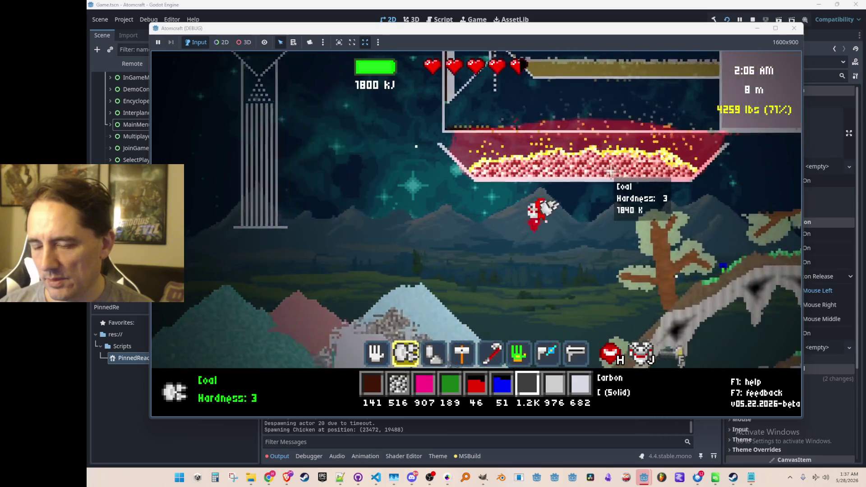
pyautogui.press('d')
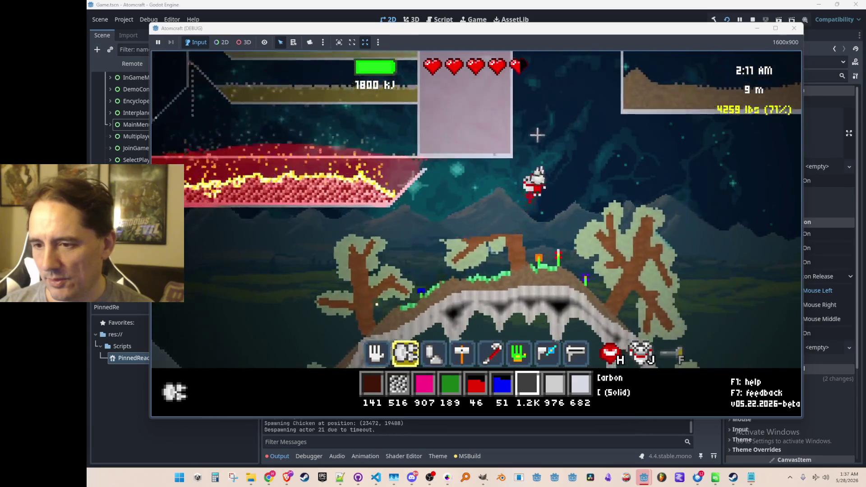
pyautogui.press('d')
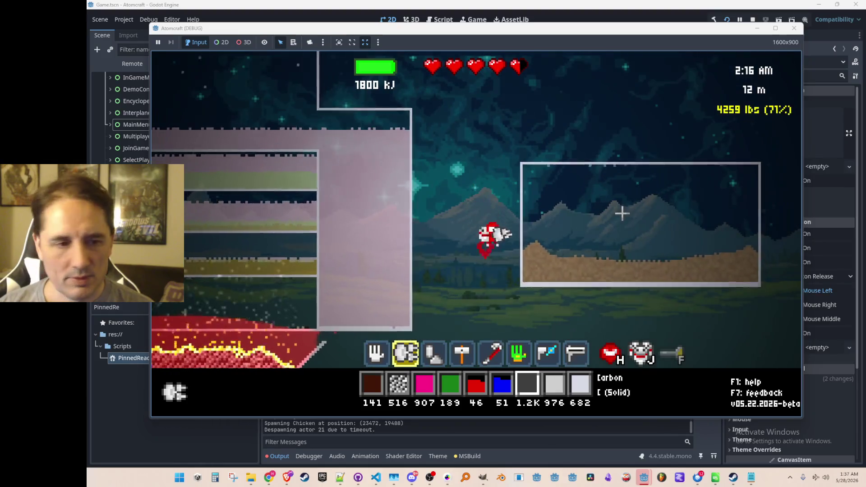
pyautogui.press('d')
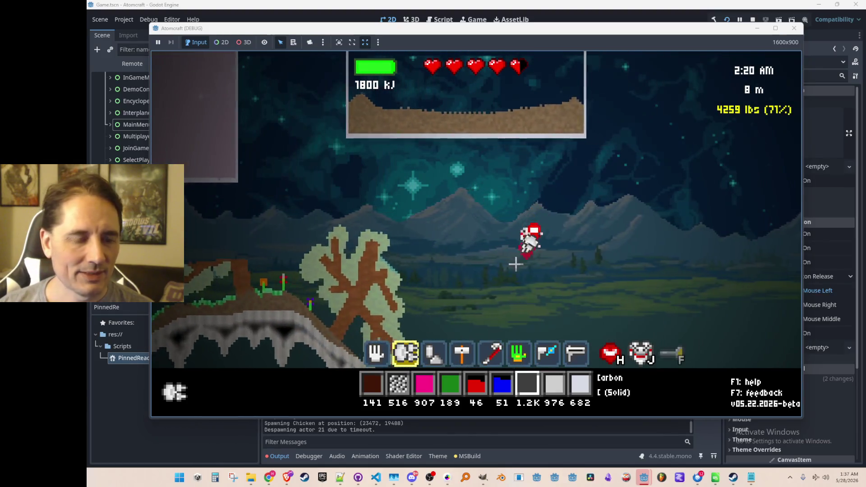
pyautogui.press('a')
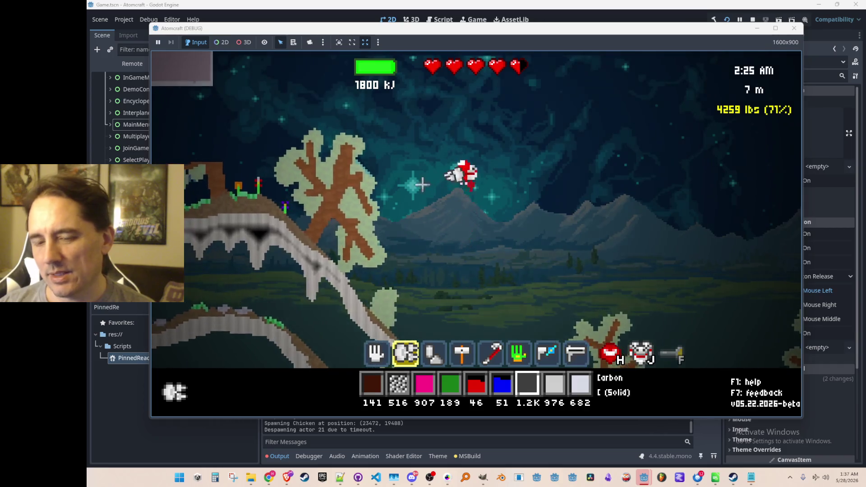
pyautogui.press('a')
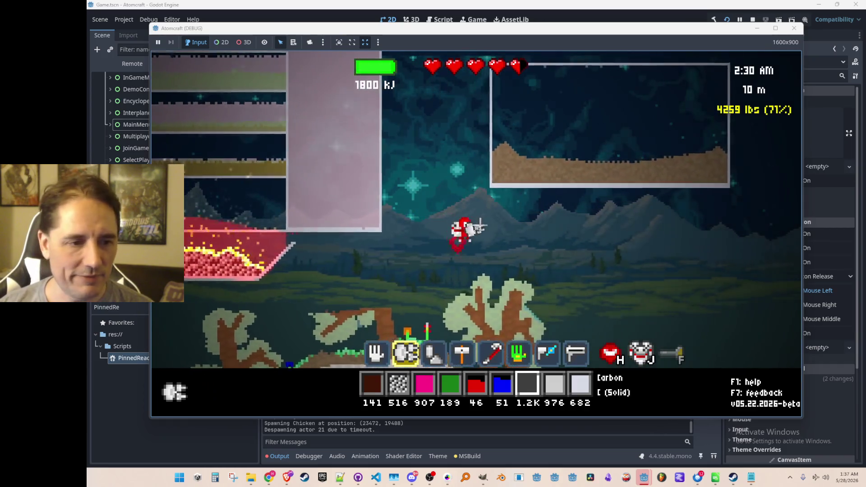
pyautogui.press('d')
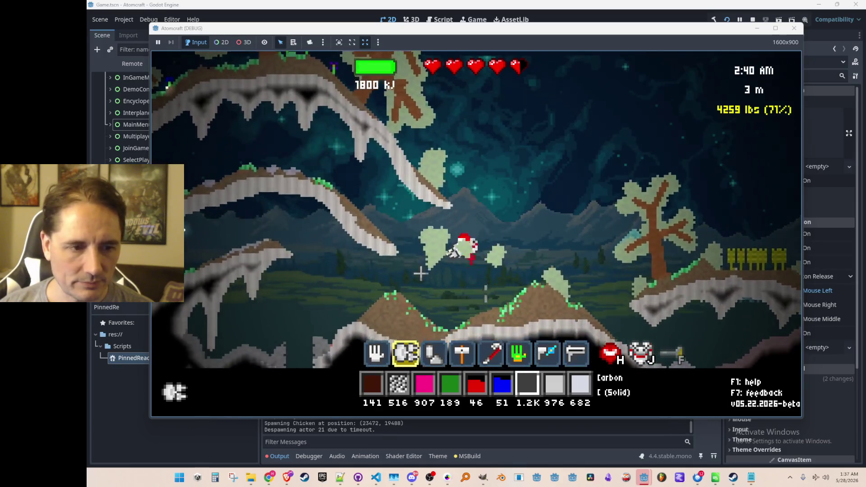
# Move near the caves, then walk right through the trees collecting nuts and fallen leaves.
pyautogui.press('a')
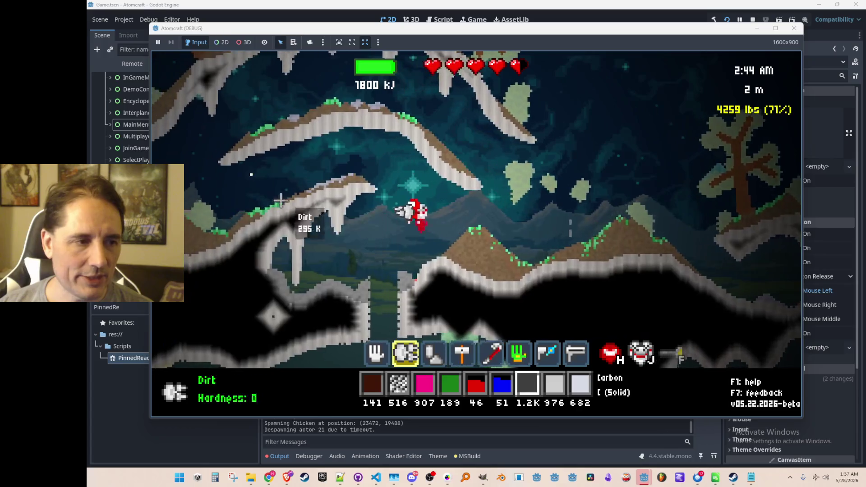
pyautogui.press('a')
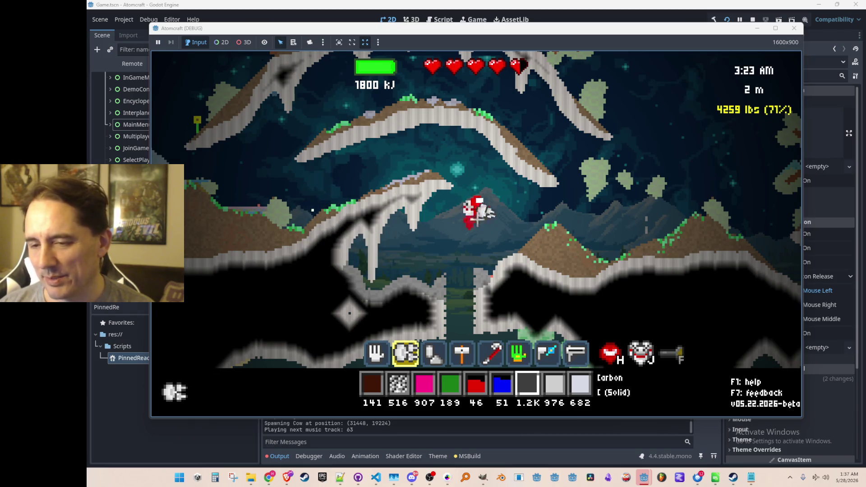
pyautogui.press('d')
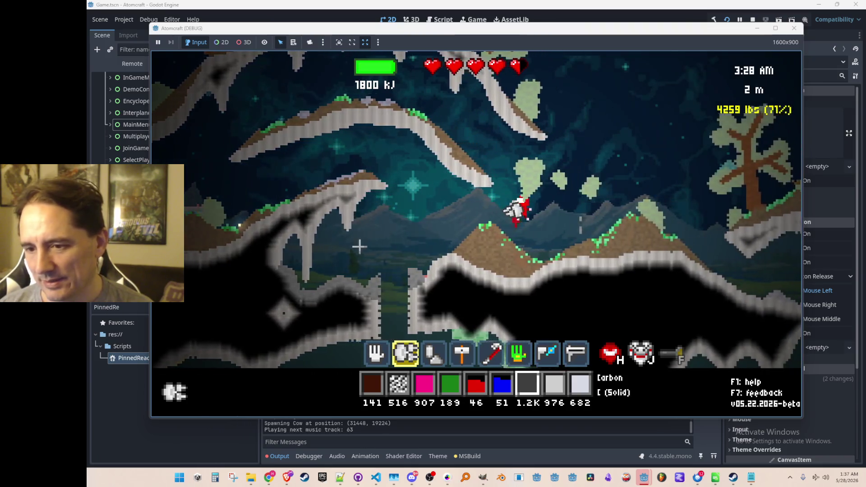
pyautogui.press('d')
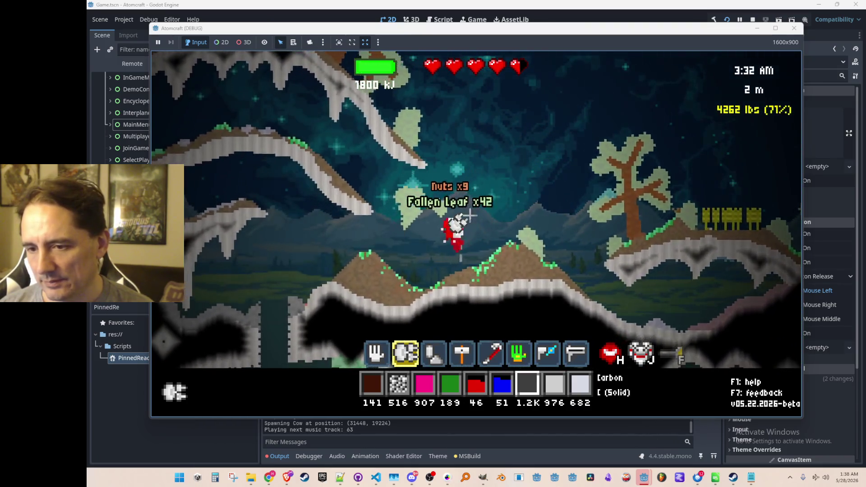
pyautogui.press('d')
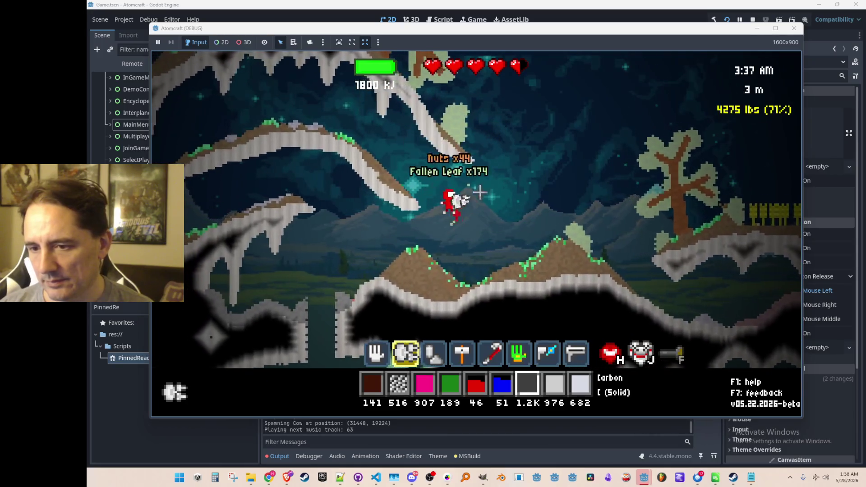
pyautogui.press('d')
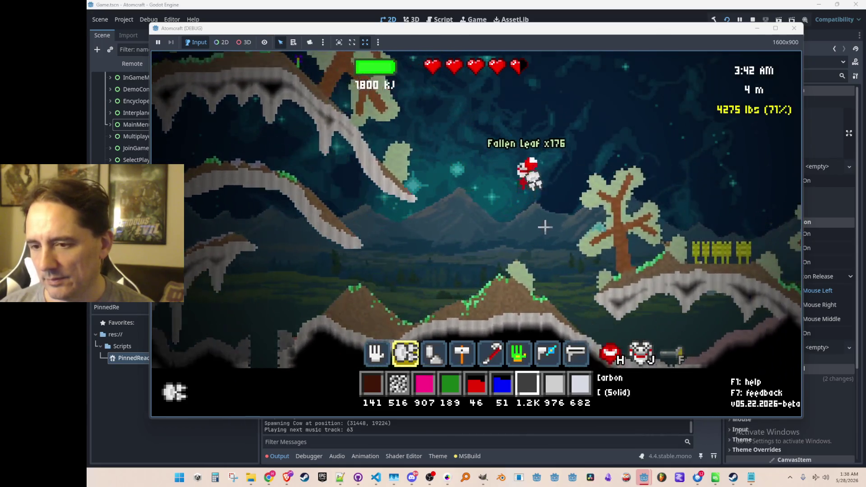
pyautogui.press('d')
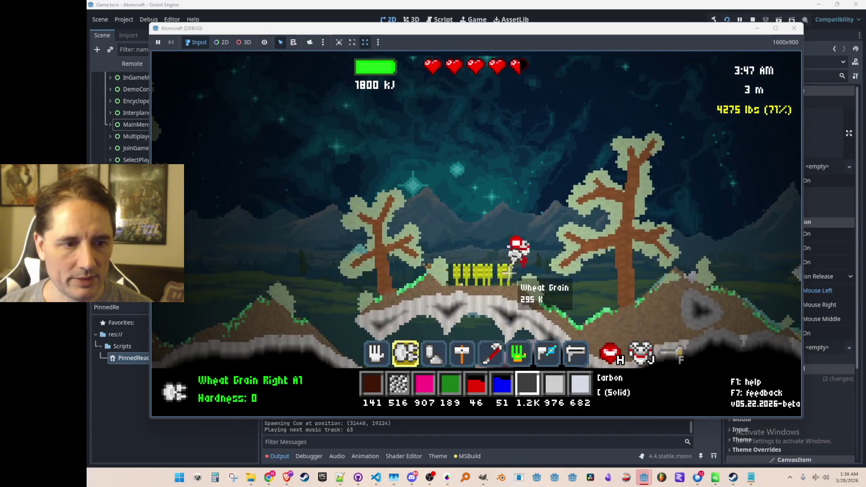
# Harvest the wheat and dirt beside the stalks and fly up off the ground.
pyautogui.moveTo(508, 273); pyautogui.dragTo(495, 271)
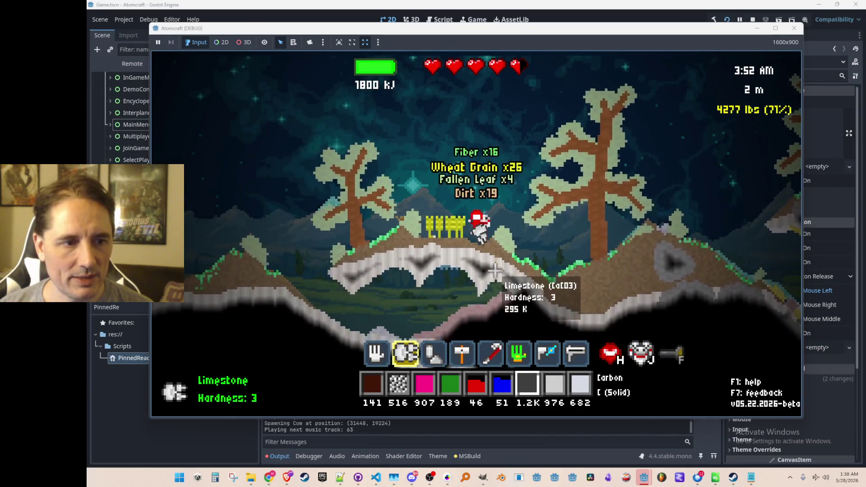
pyautogui.press('w')
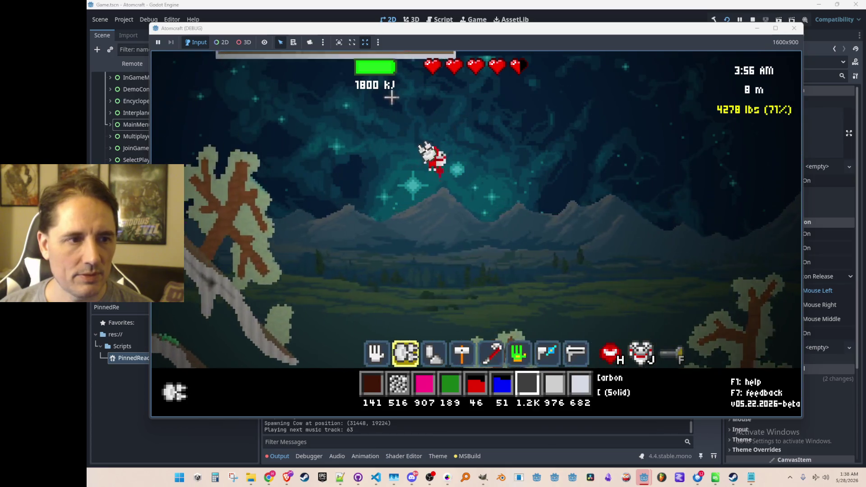
pyautogui.press('i')
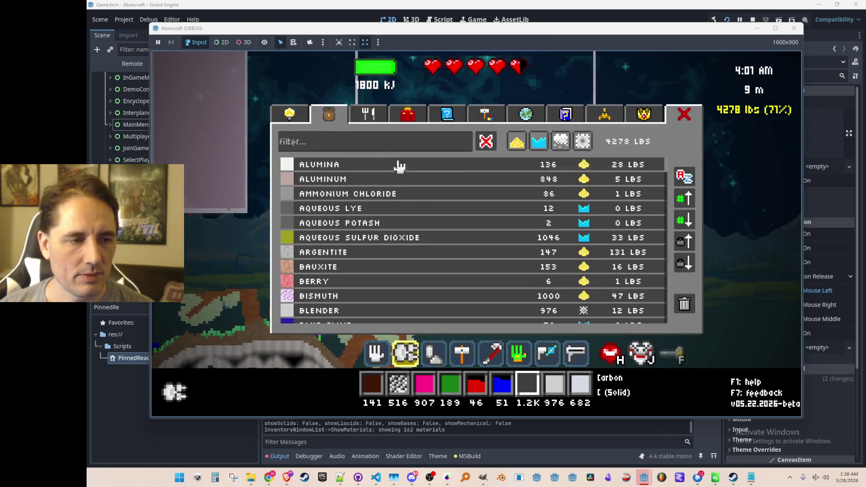
# Select Wheat Grain as the material via the 'wheat' search and equip the pick-up hand.
pyautogui.click(379, 147)
pyautogui.write('wheat')
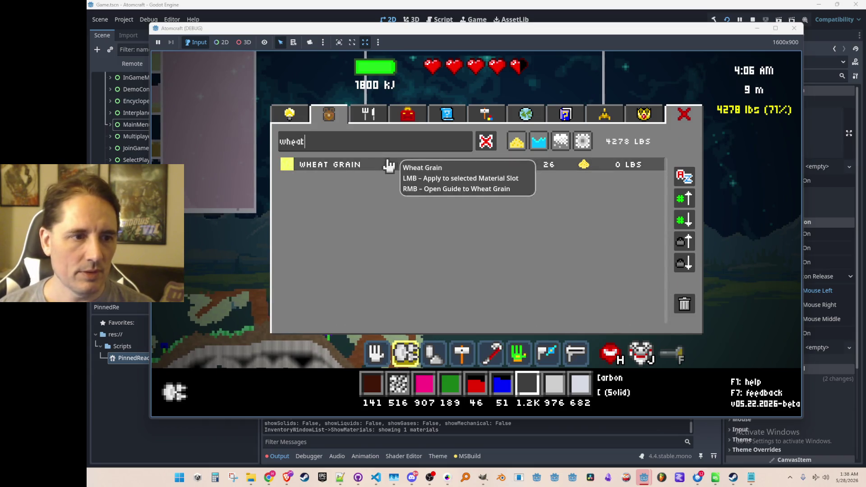
pyautogui.click(392, 170)
pyautogui.press('i')
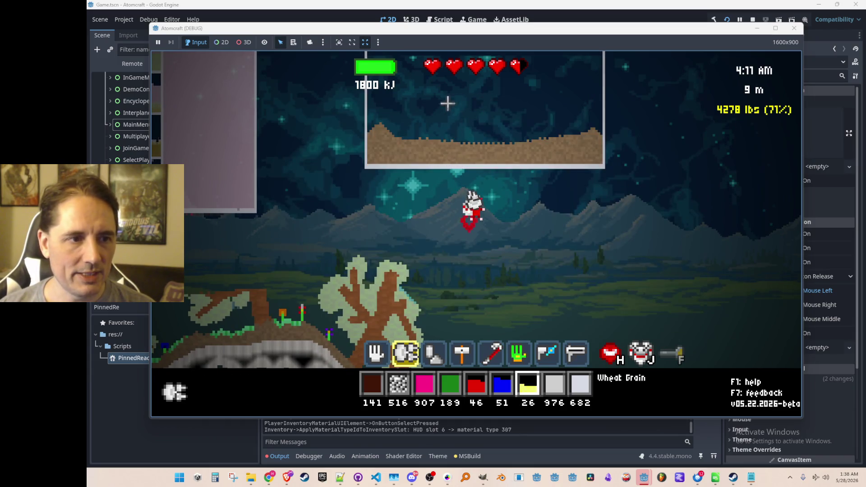
pyautogui.press('1')
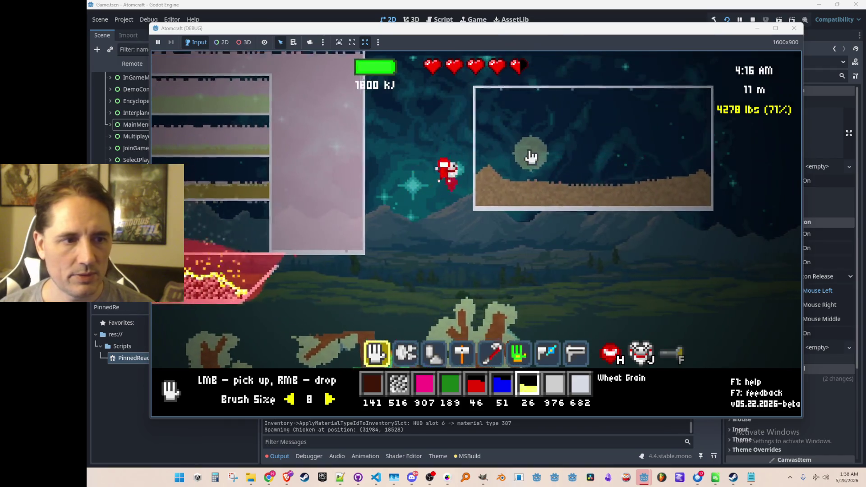
# Plant wheat grains on the soil, cover them with dirt to sprout wheat, and fly up.
pyautogui.rightClick(537, 147)
pyautogui.rightClick(561, 167)
pyautogui.rightClick(568, 170)
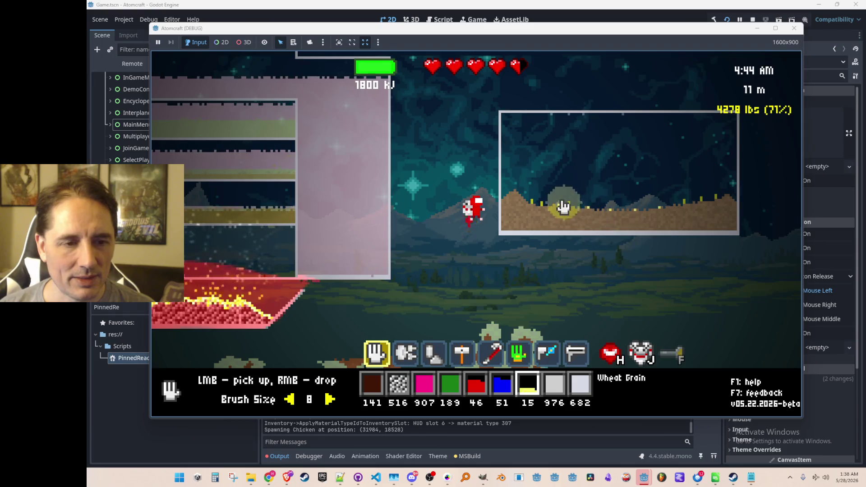
pyautogui.moveTo(635, 228)
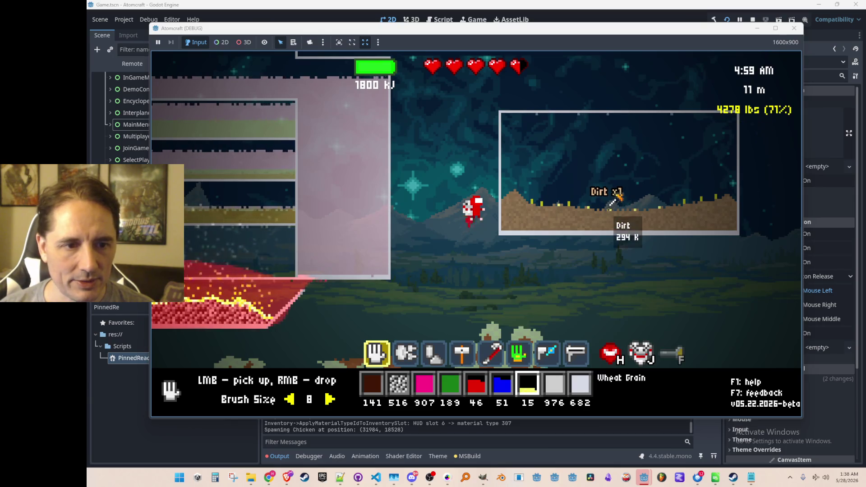
pyautogui.click(594, 198)
pyautogui.rightClick(589, 201)
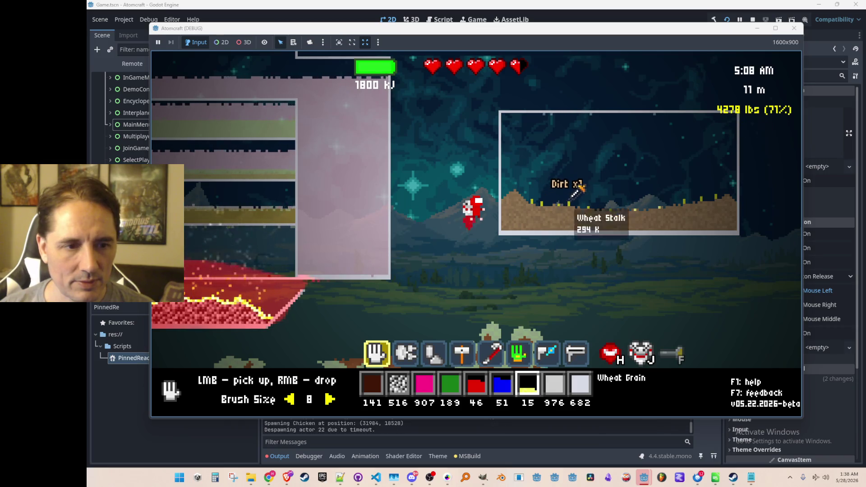
pyautogui.rightClick(676, 181)
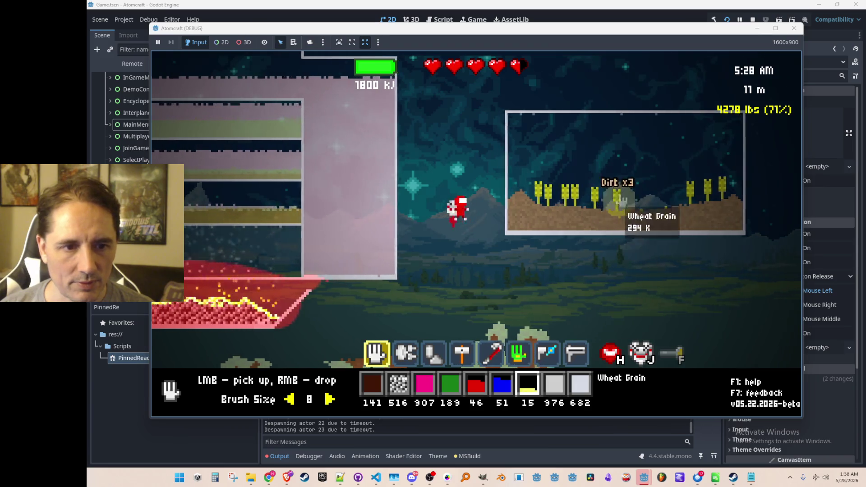
pyautogui.press('space')
# Fly left back to the wheat plot and rise upward as dawn breaks.
pyautogui.press('d')
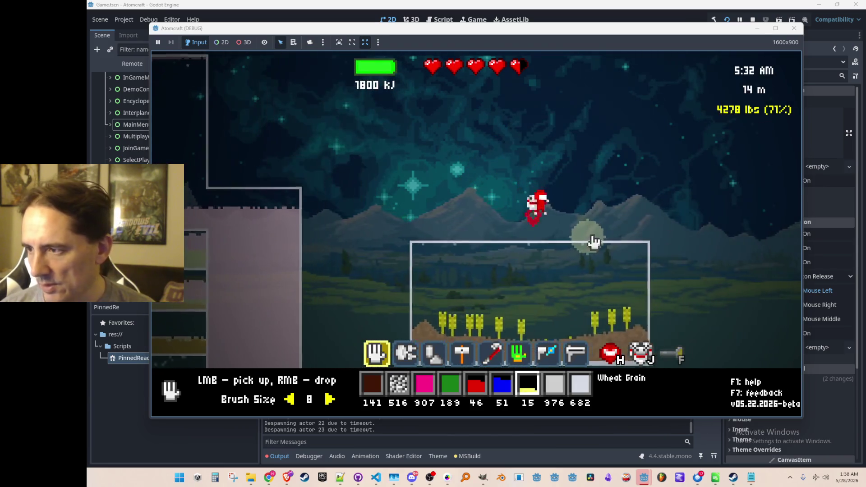
pyautogui.press('a')
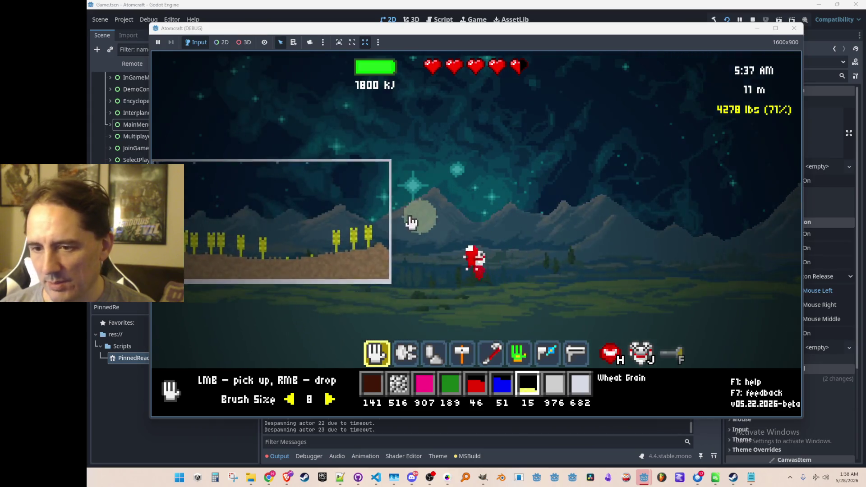
pyautogui.press('a')
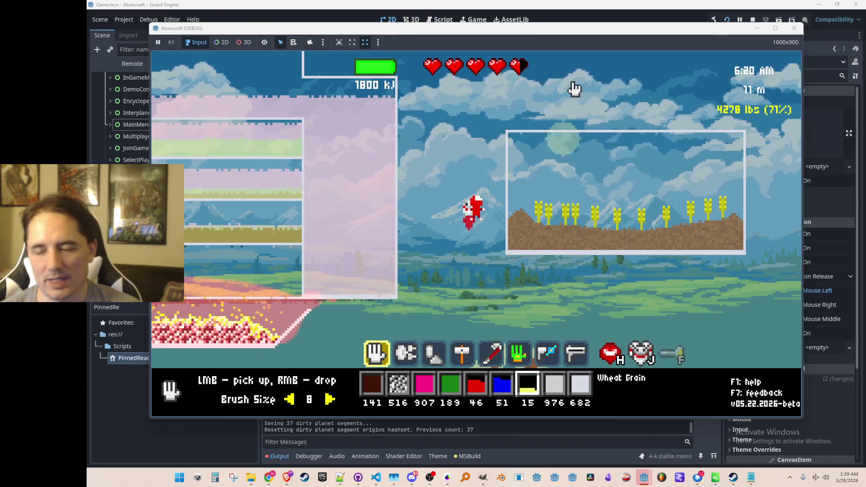
pyautogui.press('space')
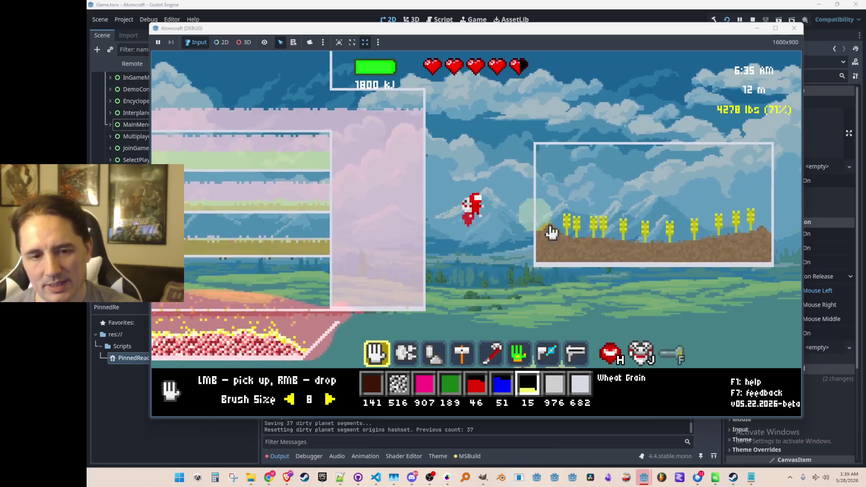
# Unlock and read the Forge Design and Pixel Crafting help topics.
pyautogui.press('F1')
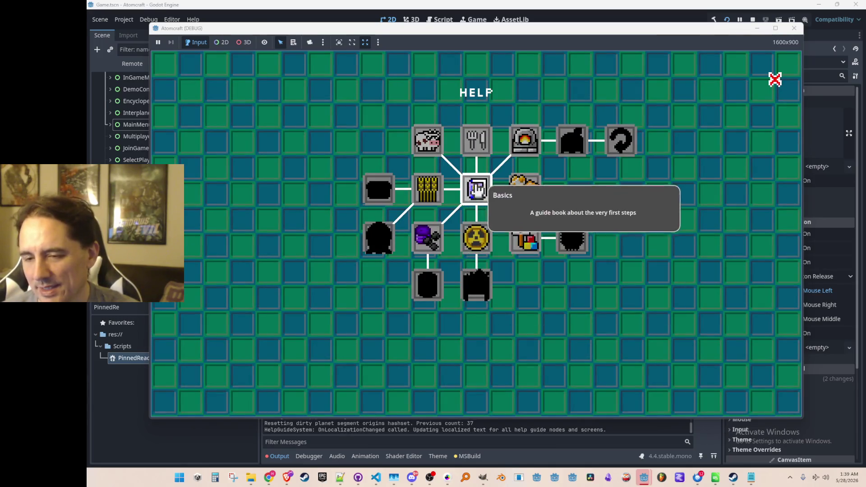
pyautogui.click(523, 152)
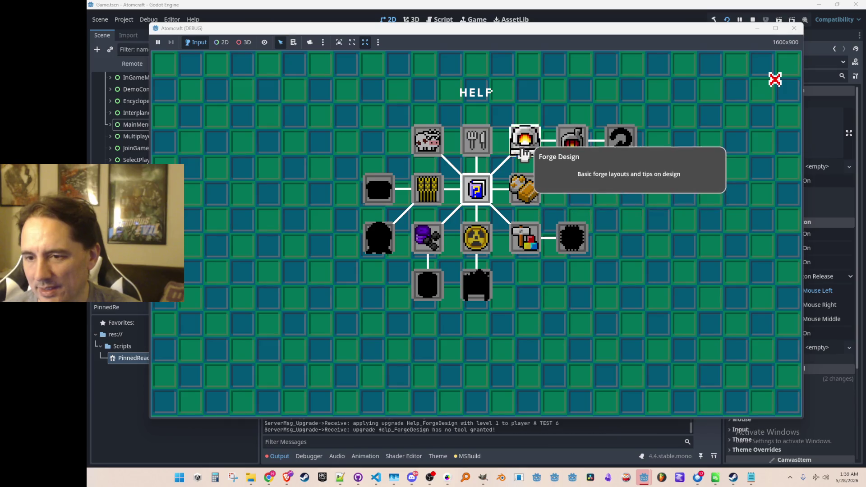
pyautogui.click(535, 152)
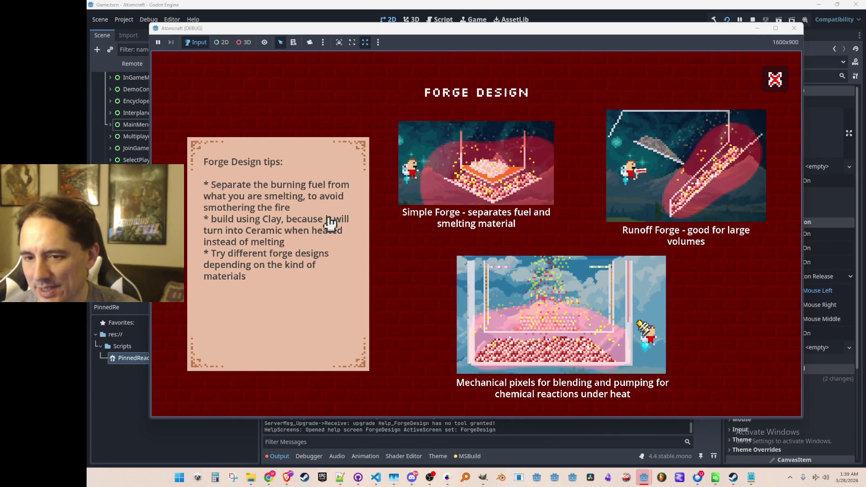
pyautogui.click(775, 83)
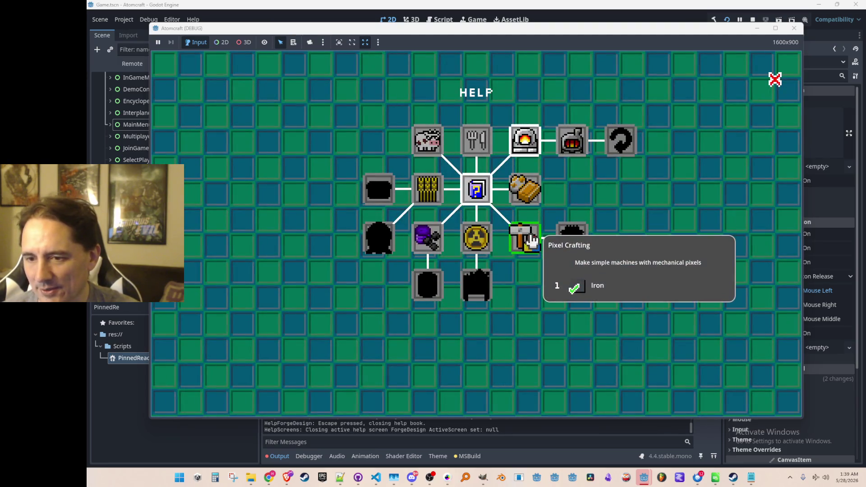
pyautogui.click(530, 244)
pyautogui.click(530, 245)
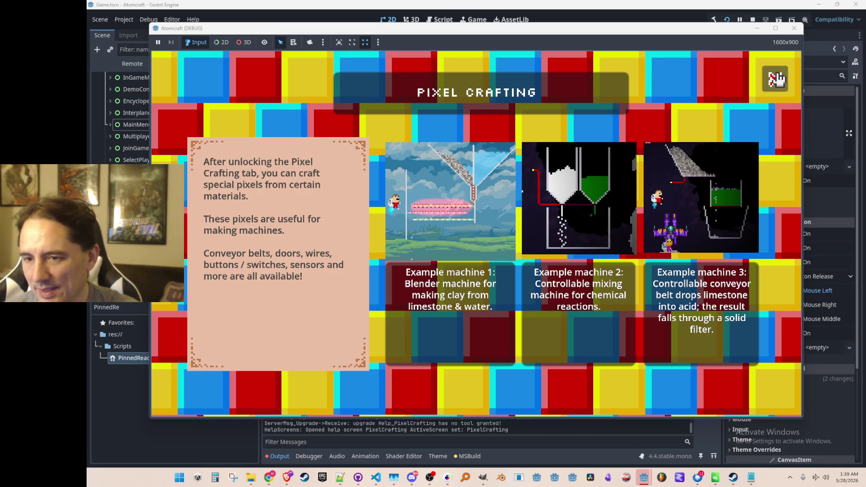
pyautogui.click(776, 76)
# Unlock and read the Animals topic, view the Farming page, then close the help guide.
pyautogui.click(432, 142)
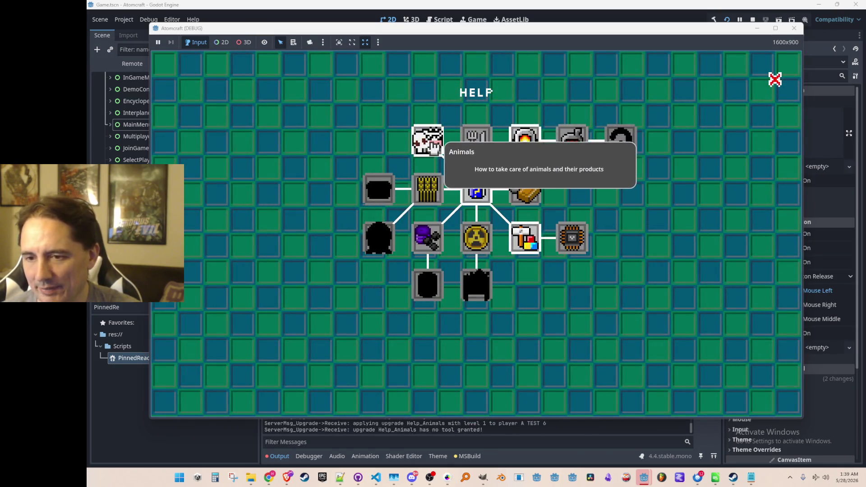
pyautogui.click(433, 145)
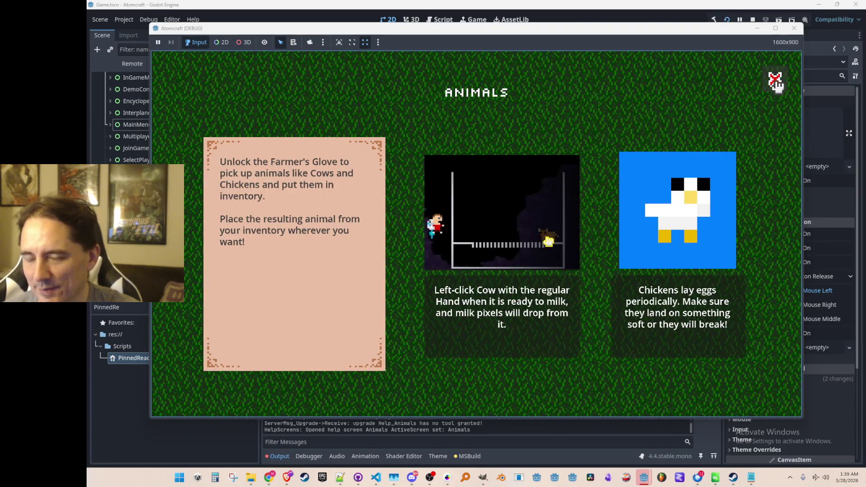
pyautogui.click(775, 79)
pyautogui.click(431, 189)
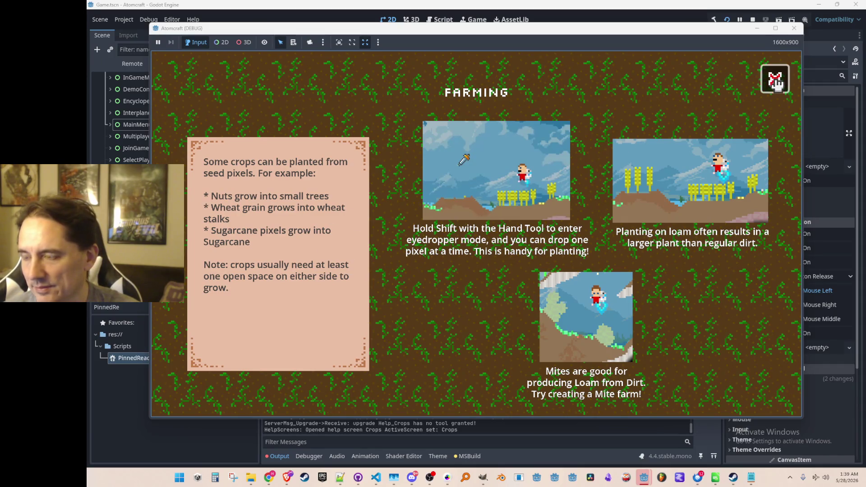
pyautogui.press('Escape')
pyautogui.press('Escape')
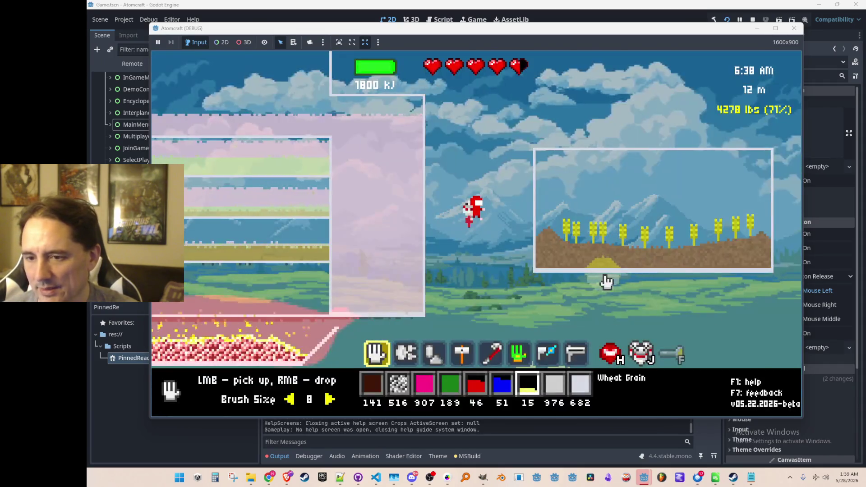
pyautogui.press('F1')
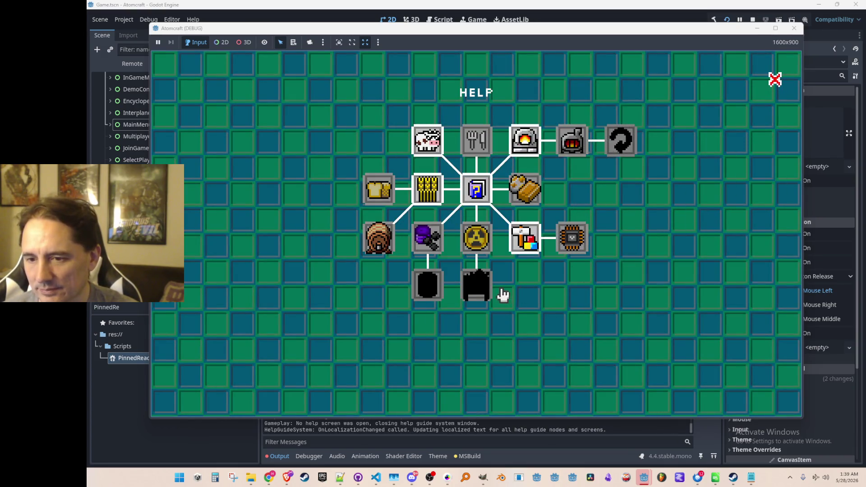
pyautogui.press('Escape')
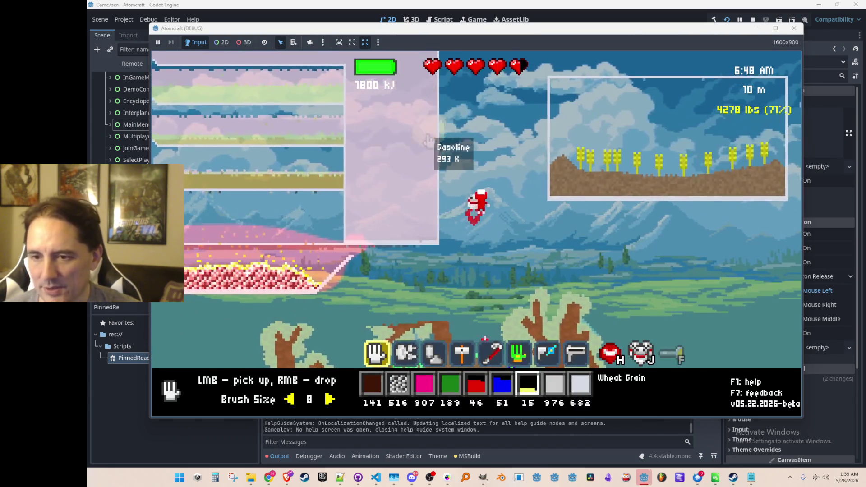
pyautogui.press('i')
pyautogui.click(395, 120)
pyautogui.click(361, 117)
pyautogui.click(408, 116)
pyautogui.click(447, 117)
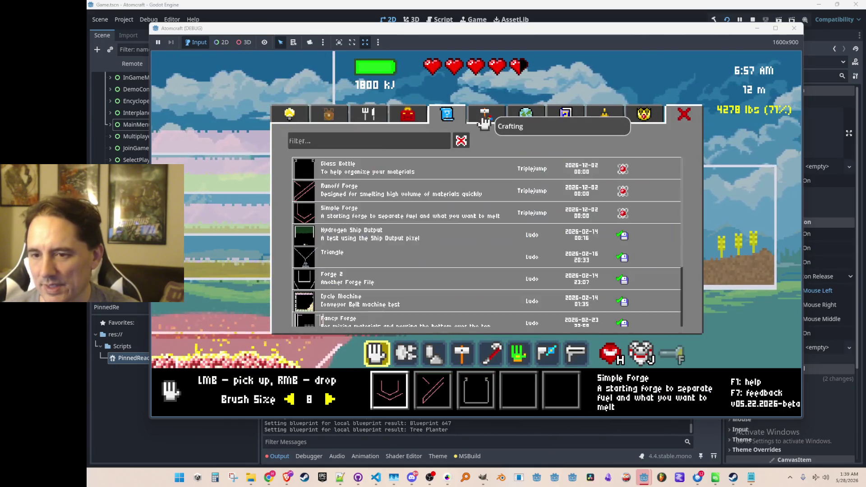
pyautogui.click(482, 120)
pyautogui.click(525, 113)
pyautogui.click(290, 113)
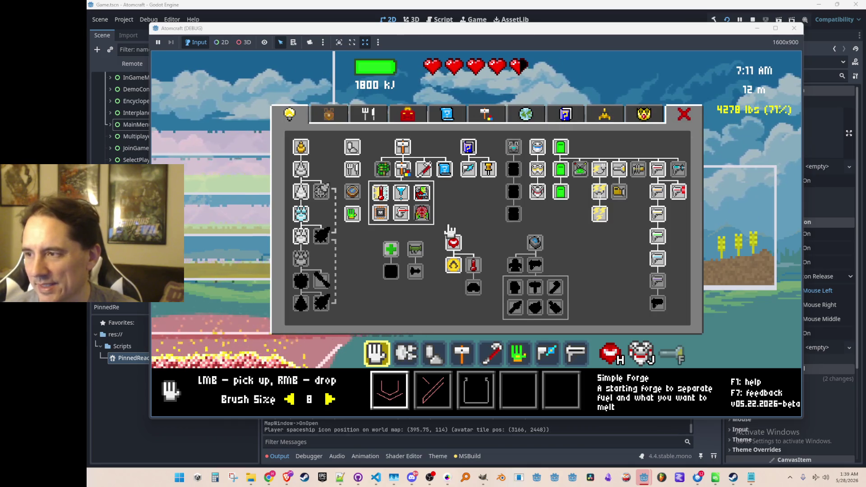
pyautogui.press('Escape')
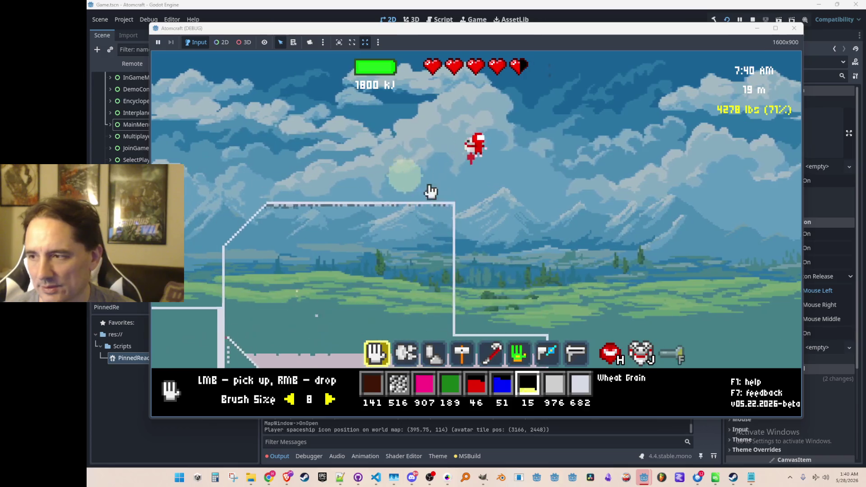
# Fly around the base past the runoff forge and up toward the wheat plot.
pyautogui.press('d')
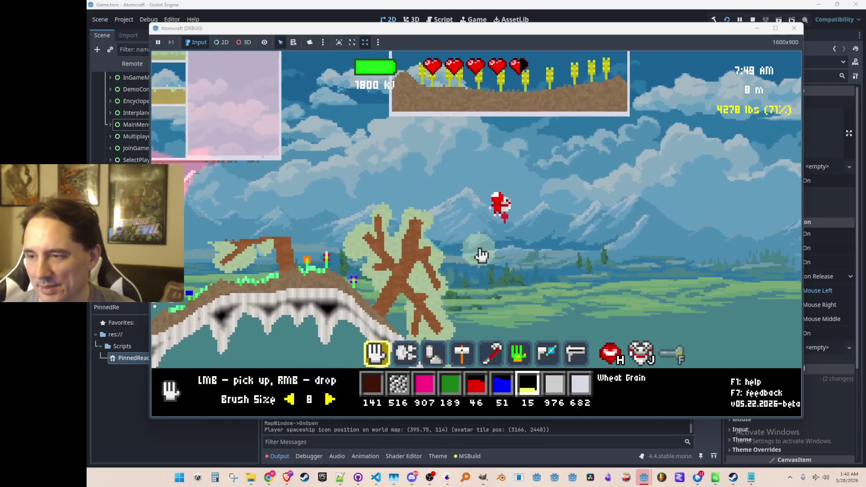
pyautogui.press('w')
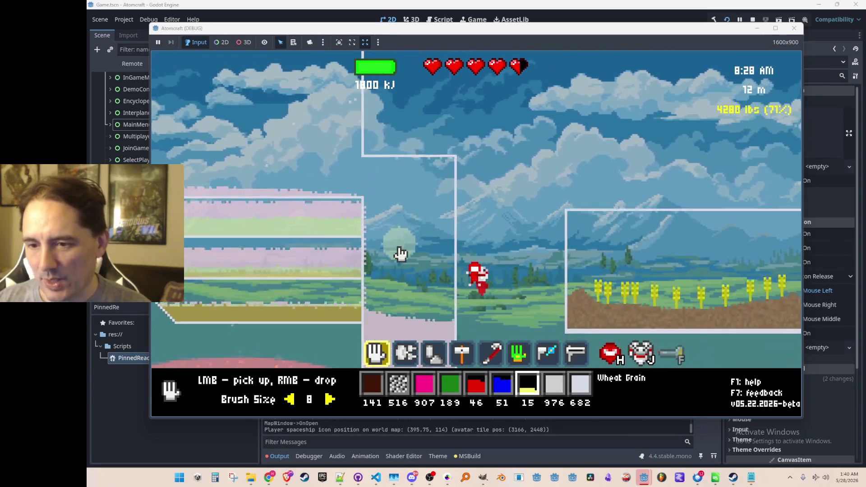
pyautogui.press('a')
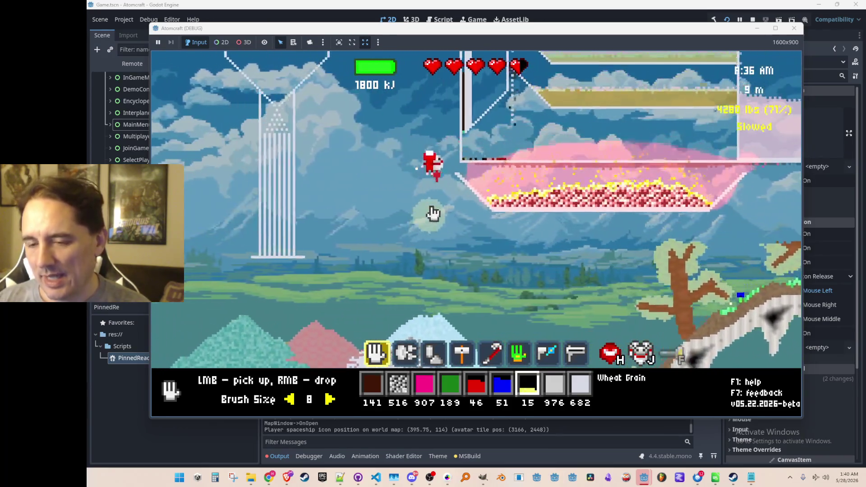
pyautogui.press('a')
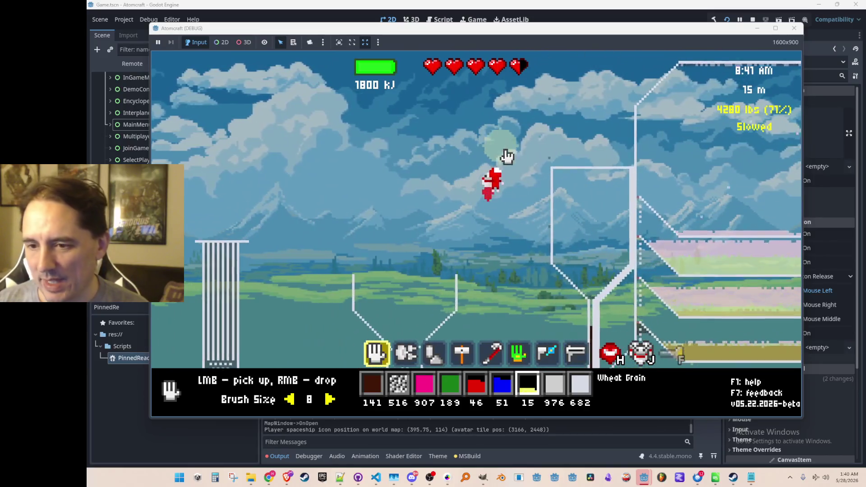
pyautogui.press('d')
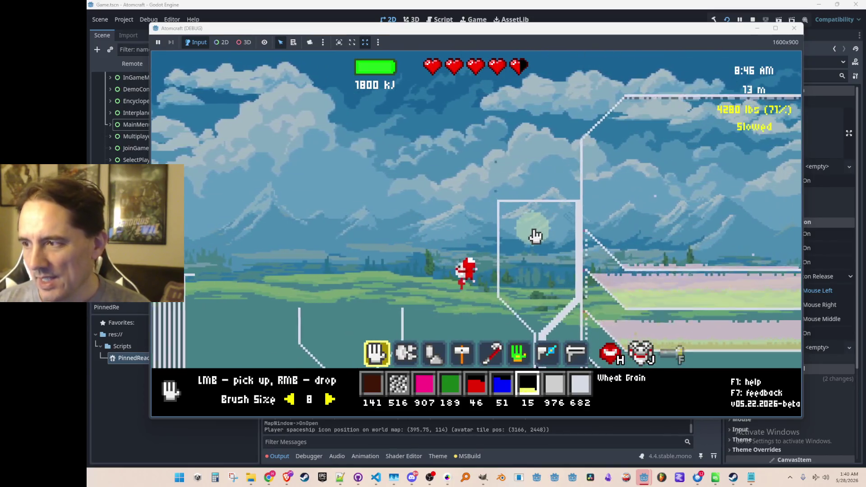
pyautogui.press('d')
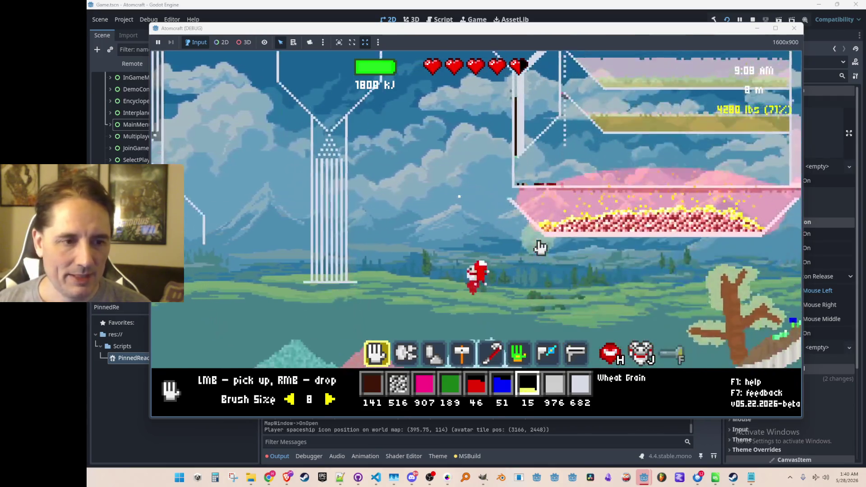
pyautogui.press('d')
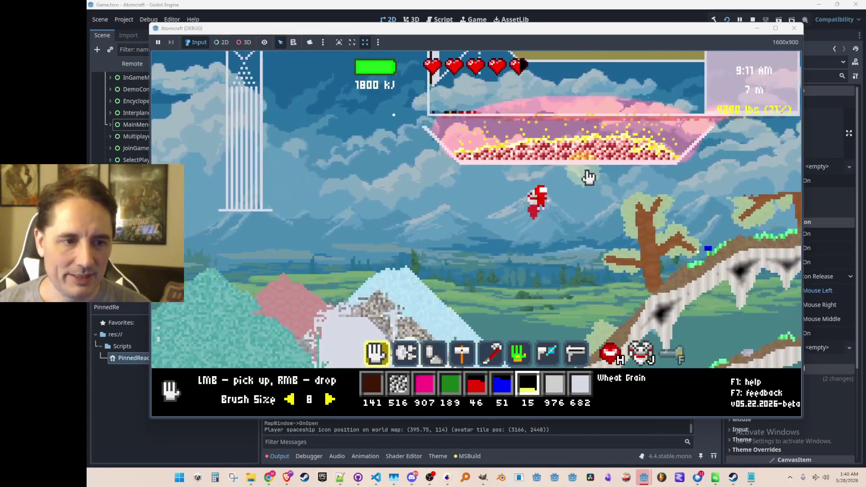
pyautogui.press('w')
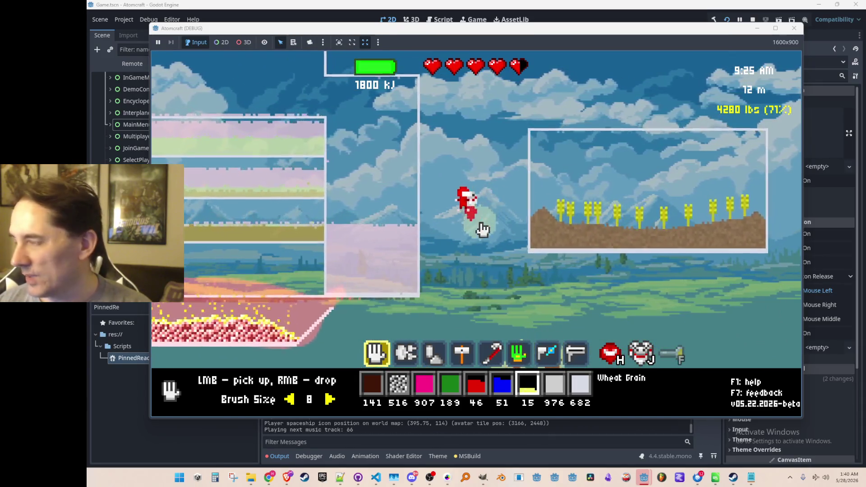
# Rise above the ceramic wall and fly left over the hills to the water tank.
pyautogui.moveTo(324, 161)
pyautogui.press('w')
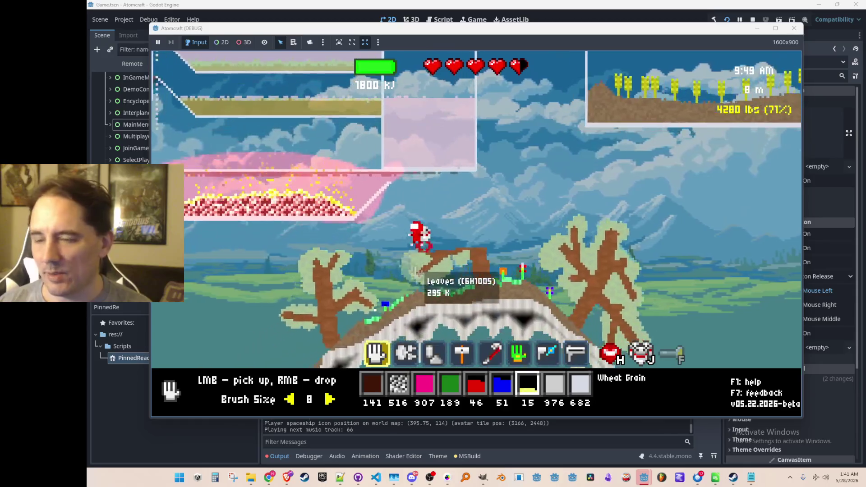
pyautogui.press('a')
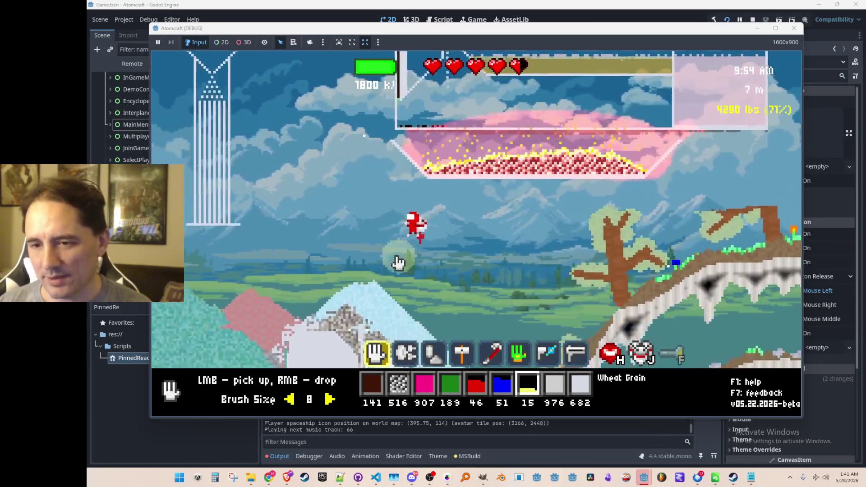
pyautogui.press('a')
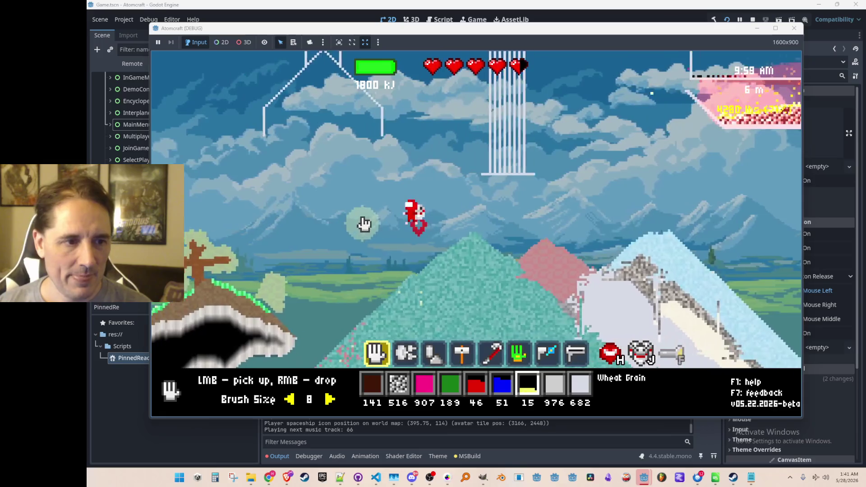
pyautogui.press('a')
pyautogui.press('w')
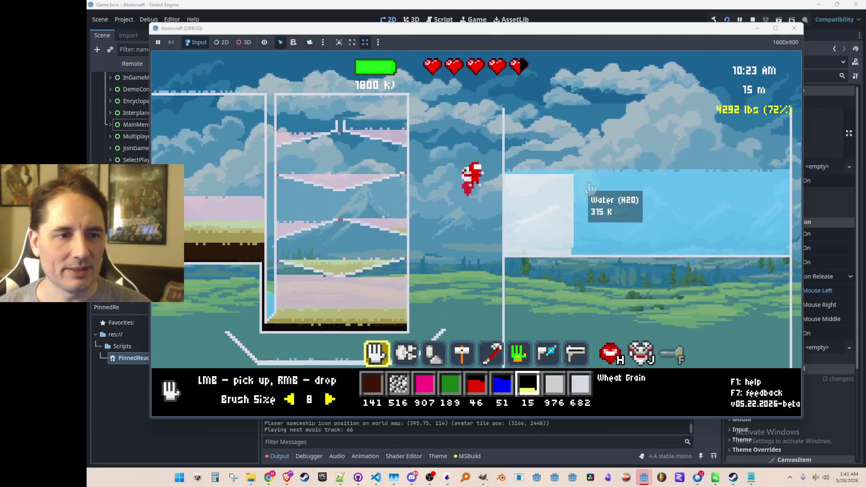
pyautogui.scroll(1, 592, 189)
# Build ceramic wall segments over the tank and up its right side, then open the material inventory.
pyautogui.scroll(6, 592, 188)
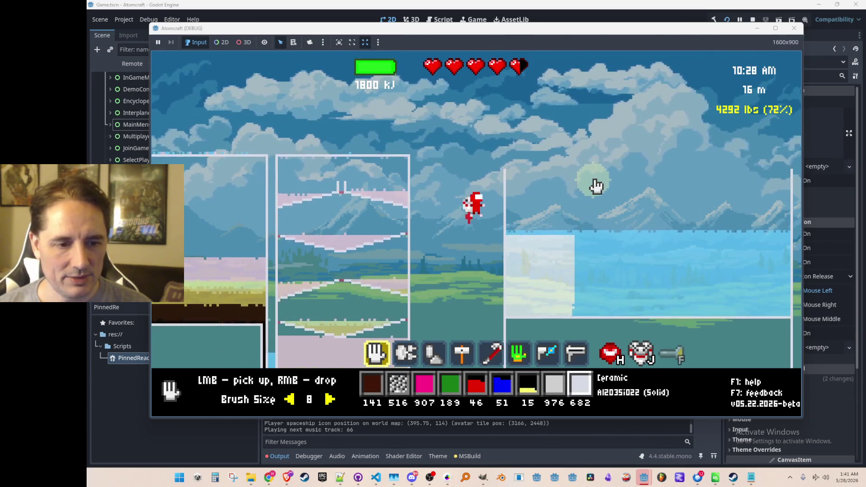
pyautogui.press('4')
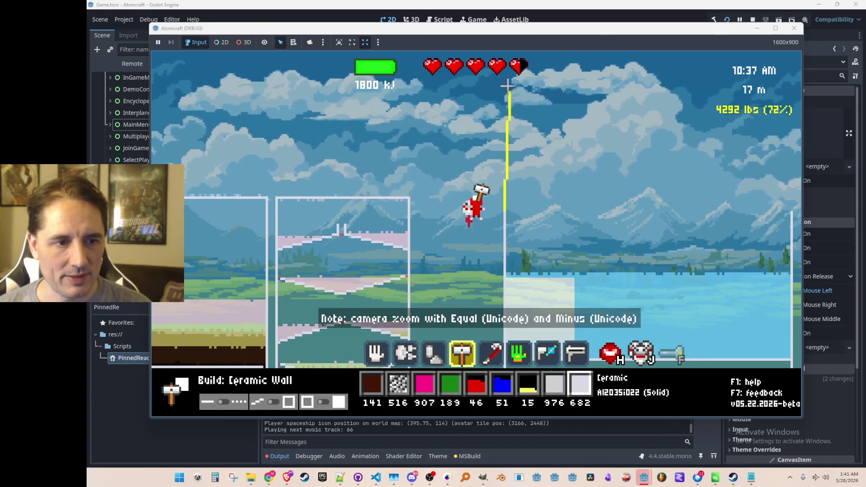
pyautogui.moveTo(504, 132); pyautogui.dragTo(693, 145)
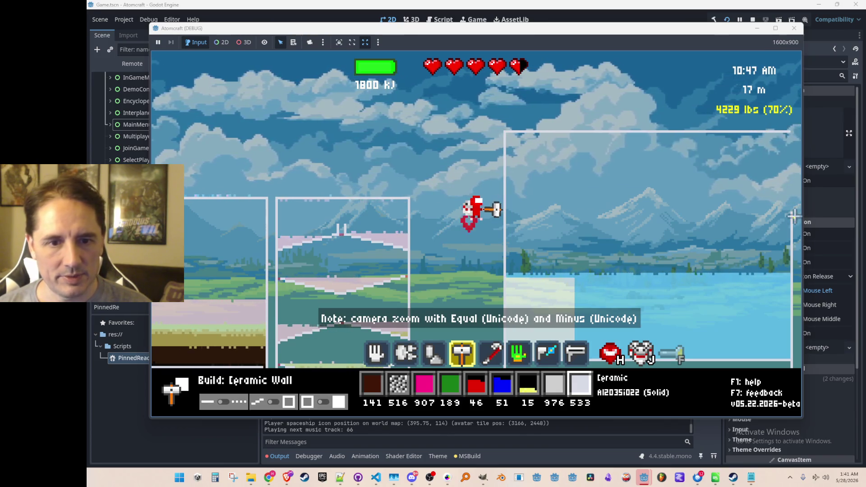
pyautogui.moveTo(792, 213); pyautogui.dragTo(793, 174)
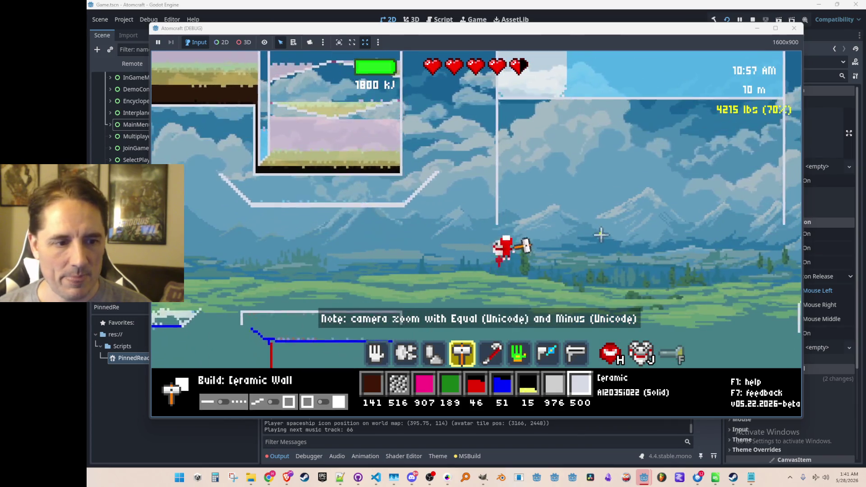
pyautogui.press('i')
pyautogui.click(329, 114)
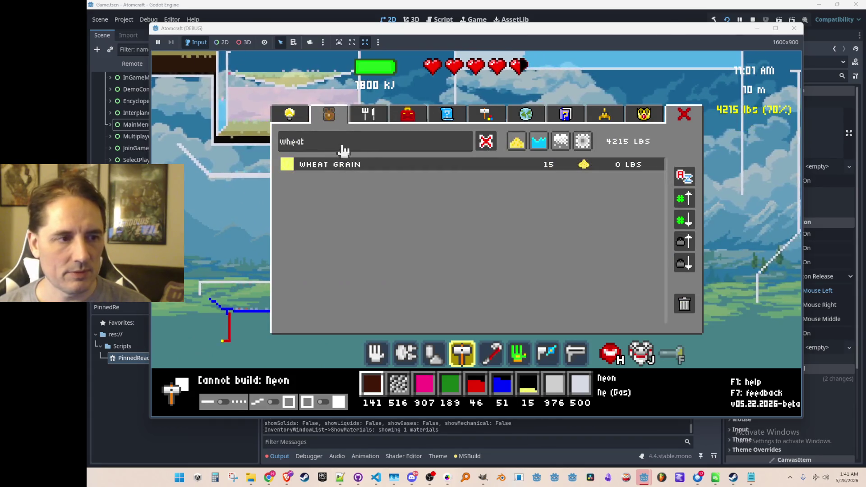
# Search 'hydro' and choose Hydrogen Gas as the material.
pyautogui.press('BackSpace')
pyautogui.press('BackSpace')
pyautogui.press('BackSpace')
pyautogui.write('hydro')
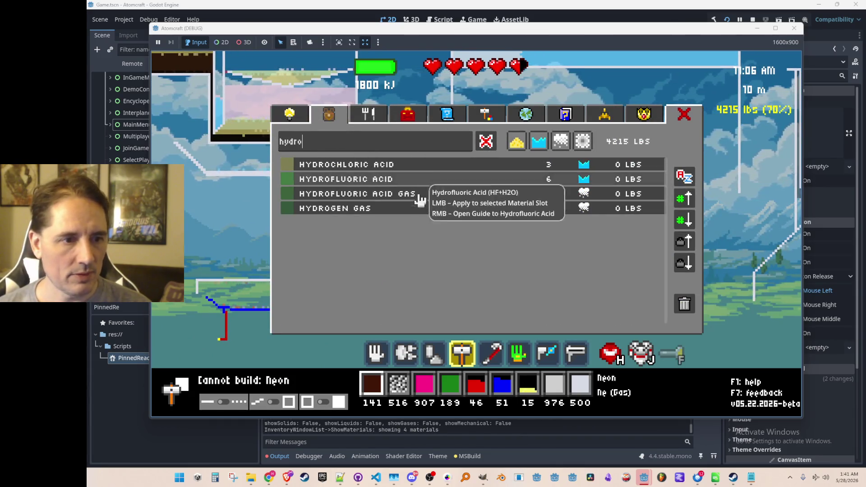
pyautogui.click(436, 213)
# Grant Hydrogen Gas twice with 'give Hydrogen Gas' and release it as a cloud into the container.
pyautogui.write('give H')
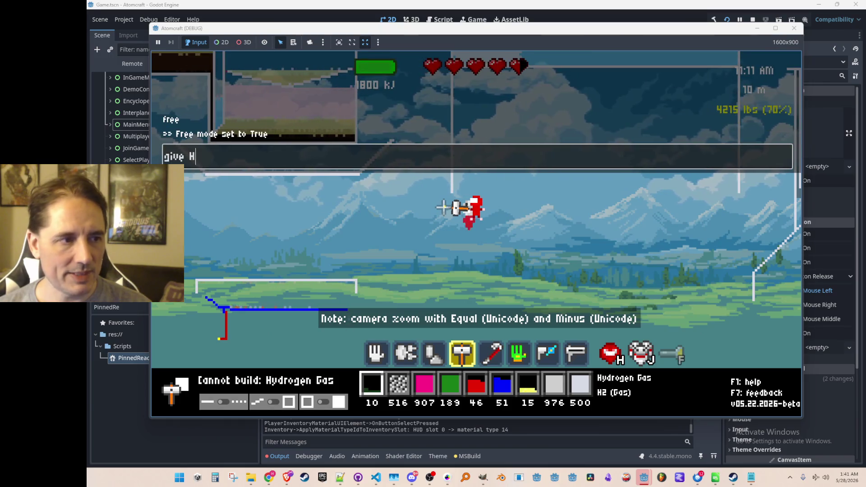
pyautogui.write('ydrogen Gas')
pyautogui.press('Return')
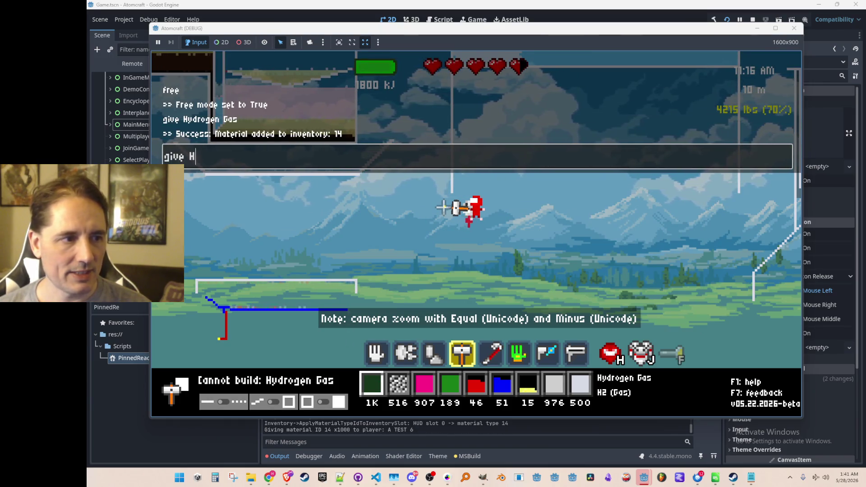
pyautogui.write('as')
pyautogui.press('Return')
pyautogui.press('Escape')
pyautogui.moveTo(581, 212)
pyautogui.mouseDown()
pyautogui.moveTo(590, 270)
pyautogui.moveTo(603, 261)
pyautogui.mouseUp()
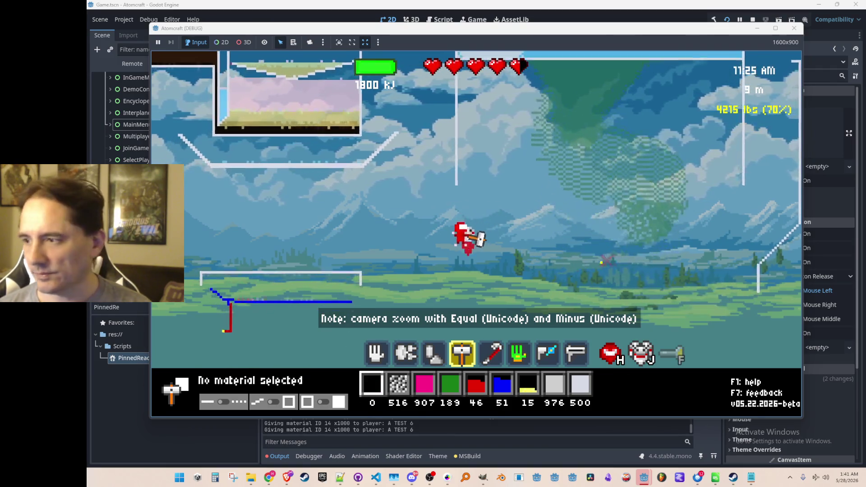
# Switch to the third tool and ignite the hydrogen cloud in the basin.
pyautogui.press('5')
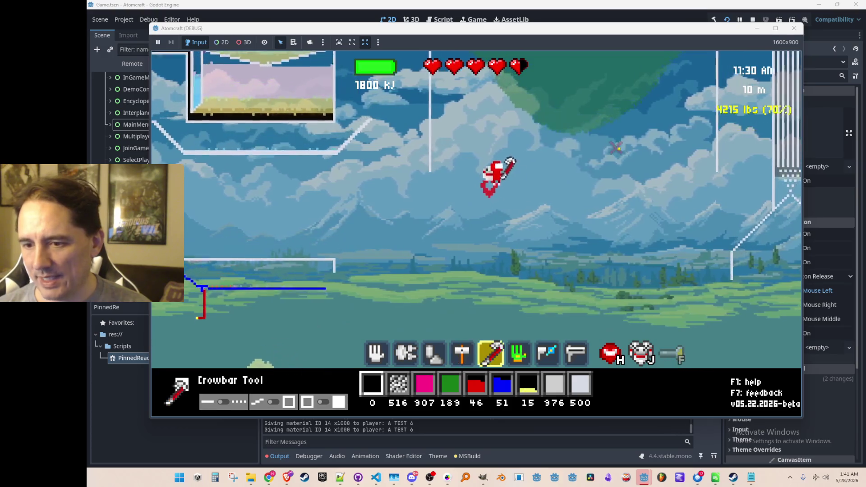
pyautogui.press('3')
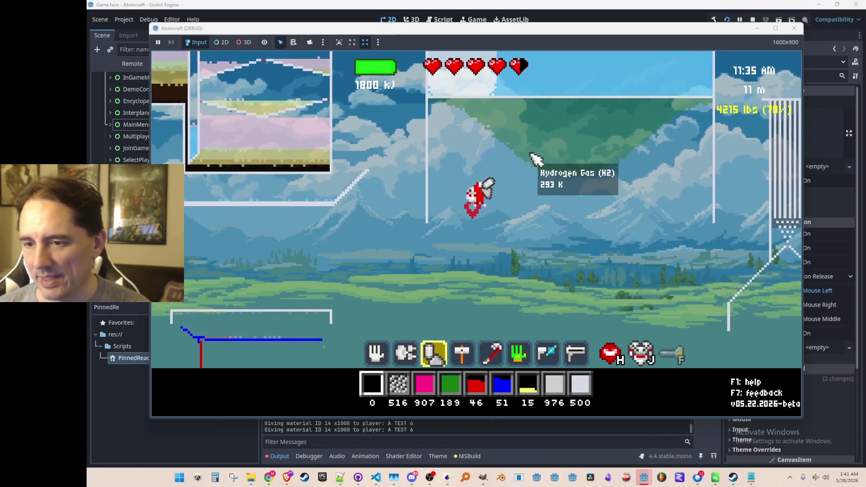
pyautogui.press('d')
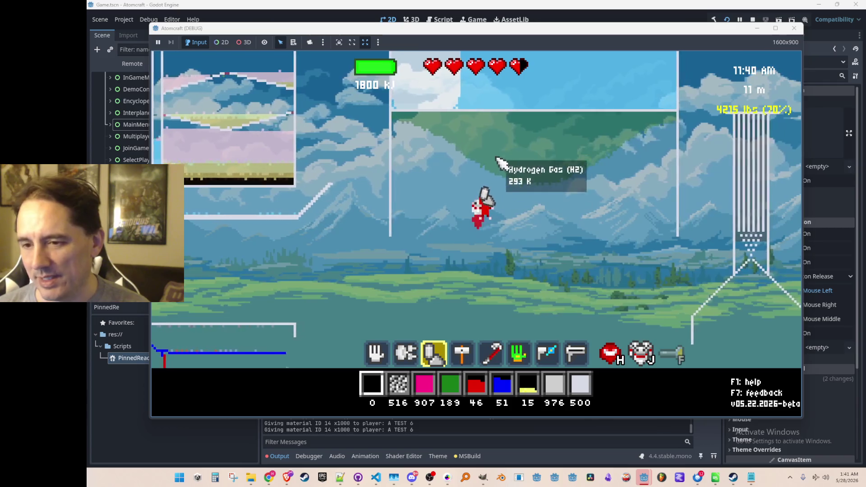
pyautogui.click(525, 178)
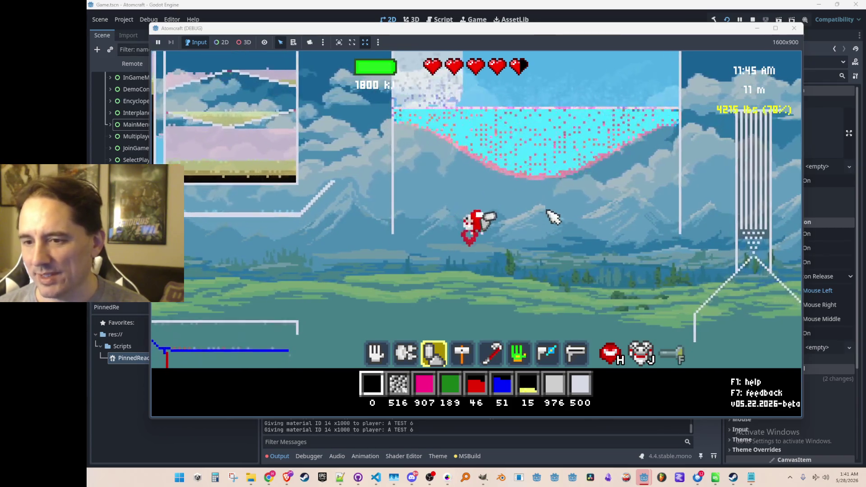
pyautogui.moveTo(526, 138)
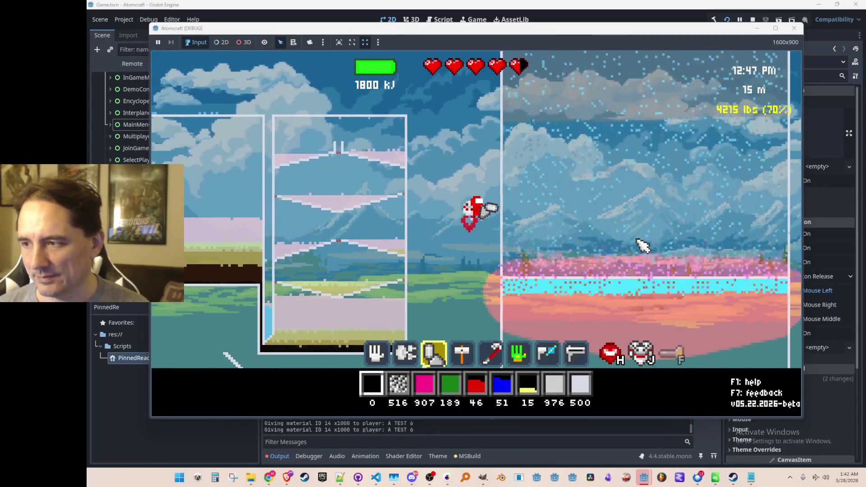
pyautogui.press('1')
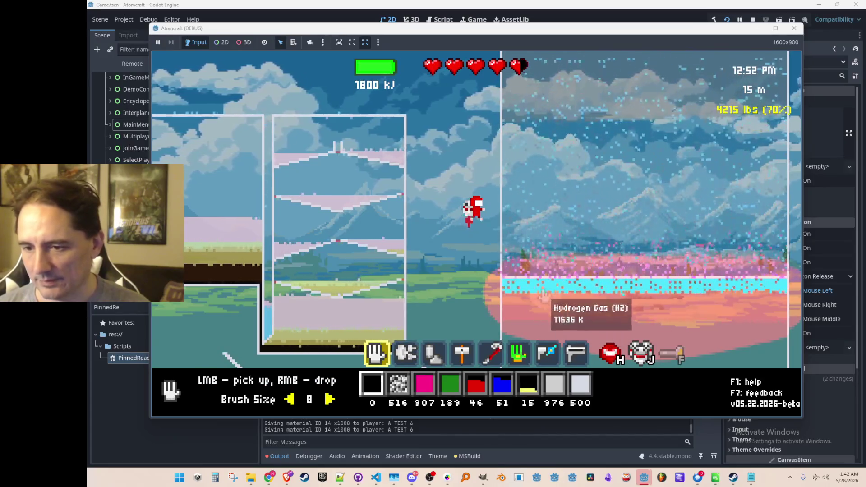
# Collect the leftover hydrogen gas (556 units) and fly up above the container.
pyautogui.click(533, 296)
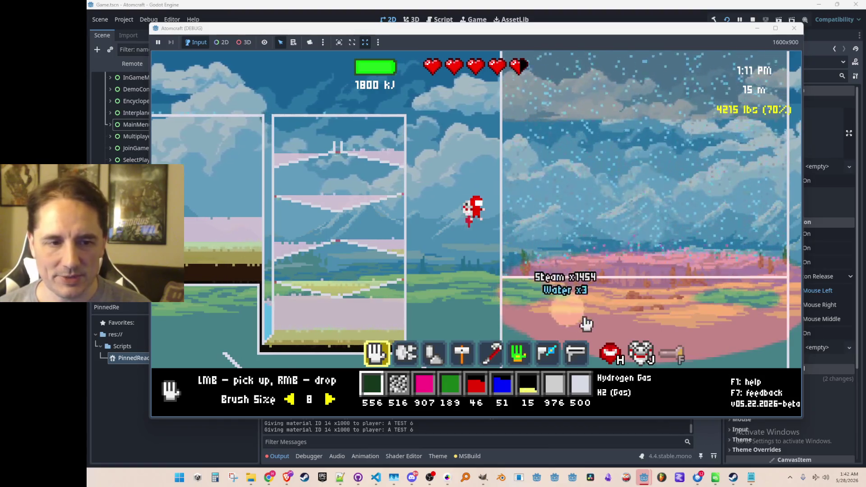
pyautogui.press('space')
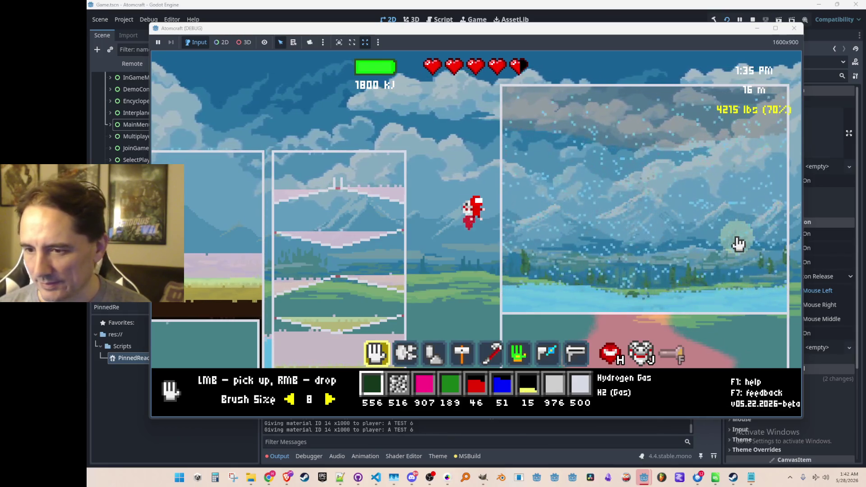
pyautogui.press('space')
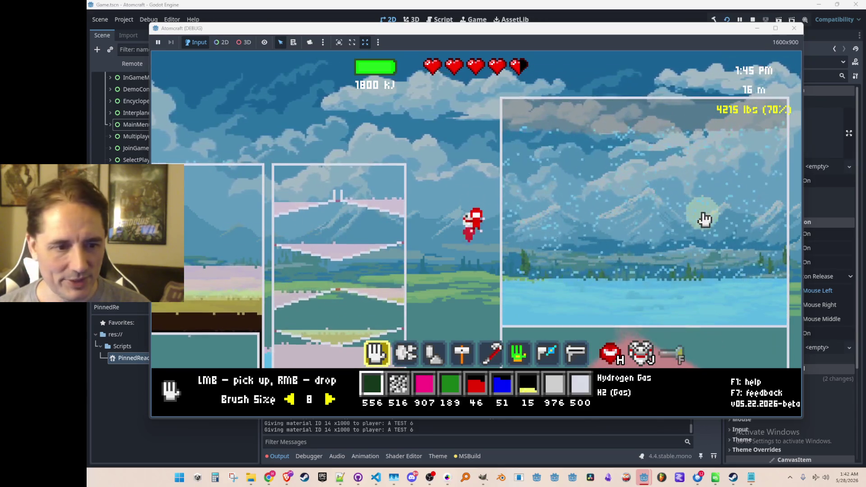
# Select beam gun slot 8 and bring up the inventory's toolbox section.
pyautogui.press('8')
pyautogui.press('i')
pyautogui.click(368, 114)
# Assign the Freeze Ray from the toolbox to hotbar slot 8.
pyautogui.click(407, 114)
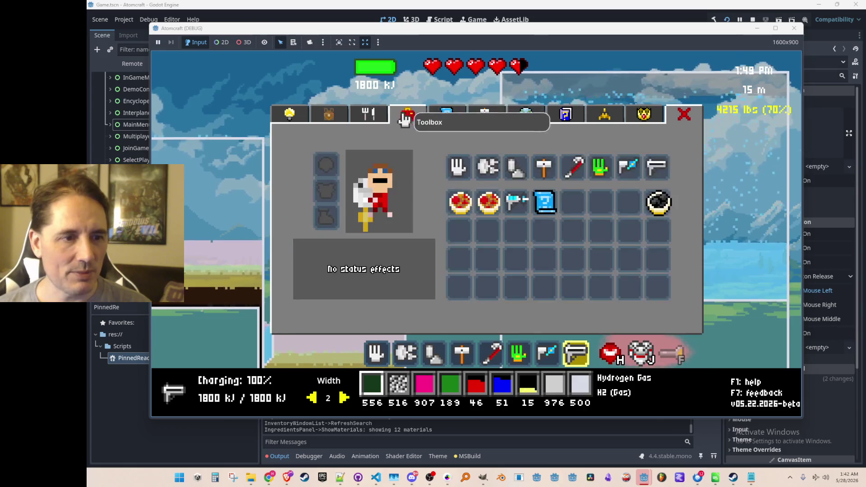
pyautogui.press('8')
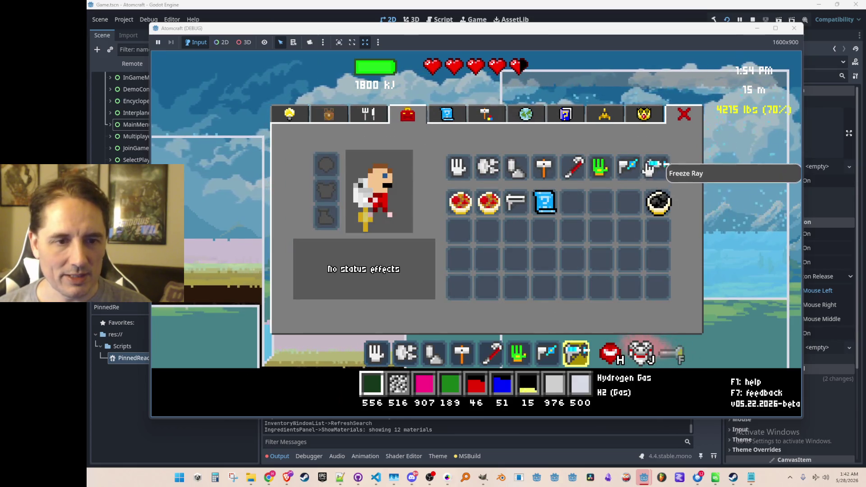
pyautogui.press('i')
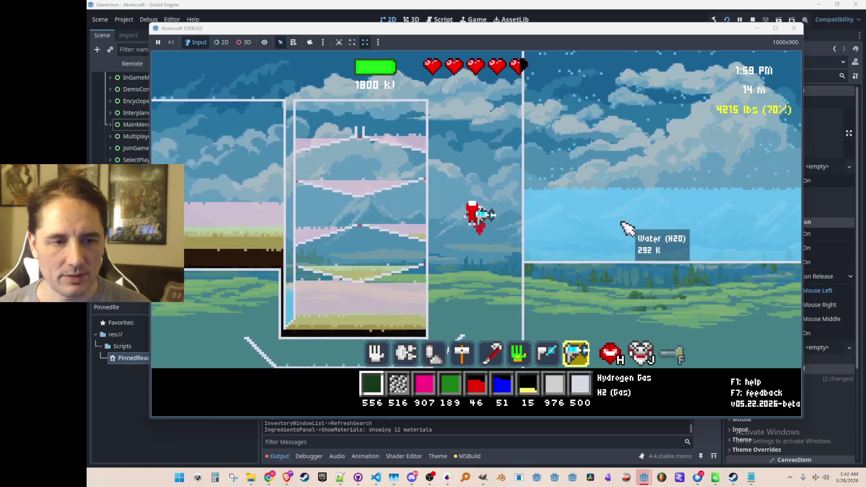
# Freeze pale diagonal ice streaks across the container's water, then reopen the toolbox.
pyautogui.moveTo(621, 227)
pyautogui.mouseDown()
pyautogui.moveTo(643, 331)
pyautogui.moveTo(635, 334)
pyautogui.mouseUp()
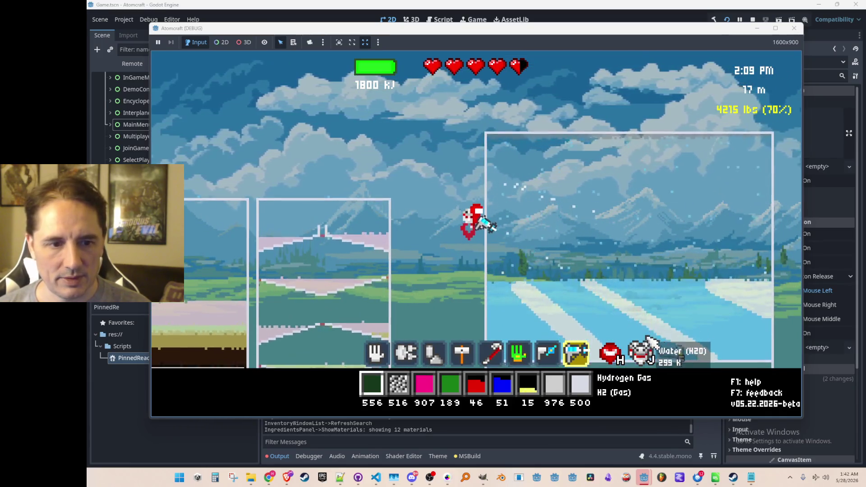
pyautogui.moveTo(621, 280)
pyautogui.mouseDown()
pyautogui.moveTo(618, 248)
pyautogui.moveTo(615, 286)
pyautogui.mouseUp()
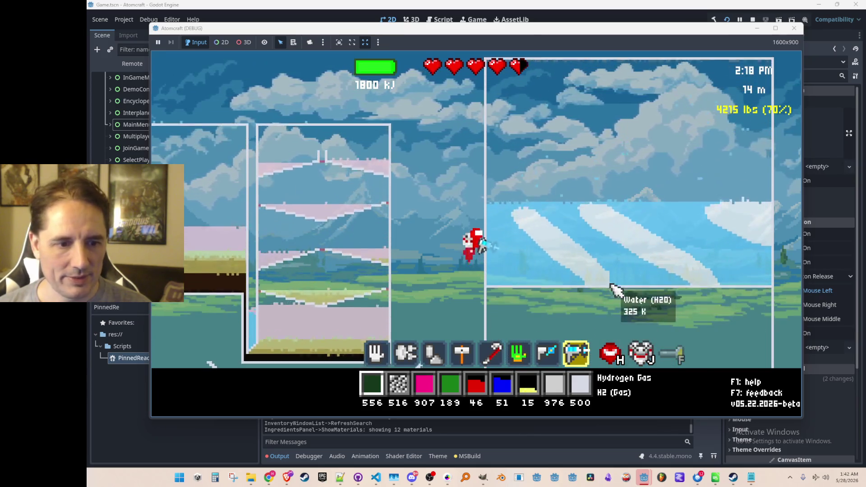
pyautogui.press('i')
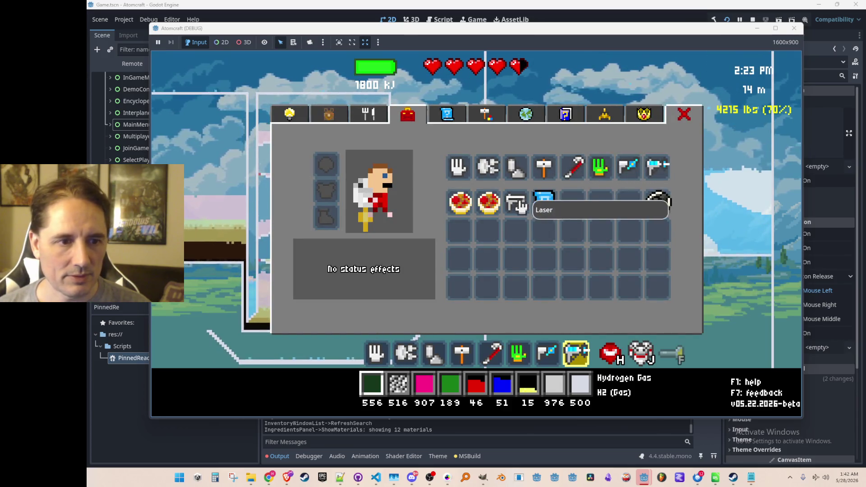
# Equip the Laser and heat the icy water until its charge runs out.
pyautogui.click(658, 176)
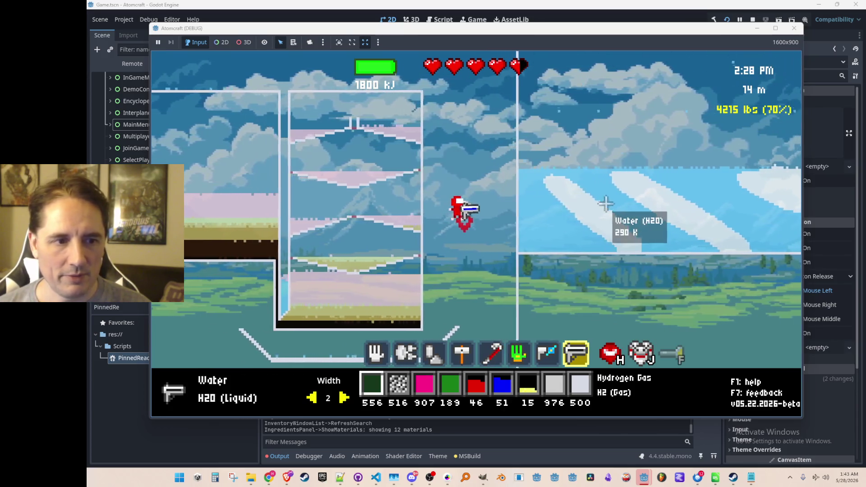
pyautogui.moveTo(604, 214); pyautogui.dragTo(598, 230)
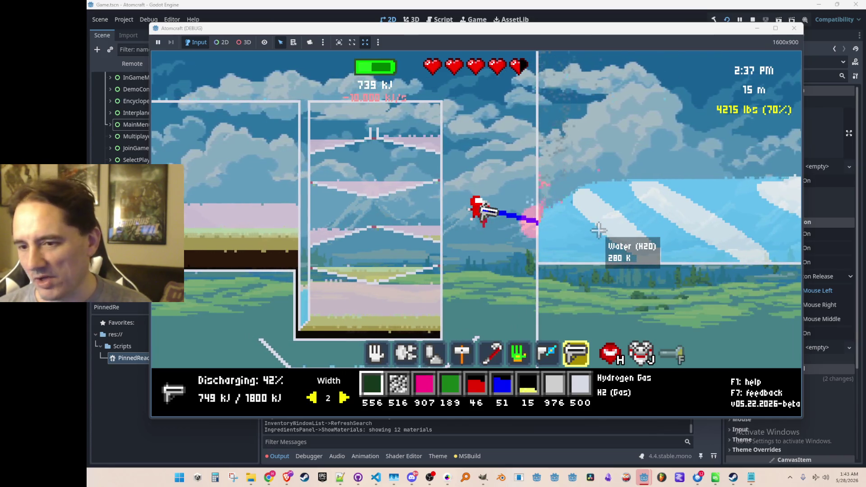
pyautogui.moveTo(598, 230); pyautogui.dragTo(595, 216)
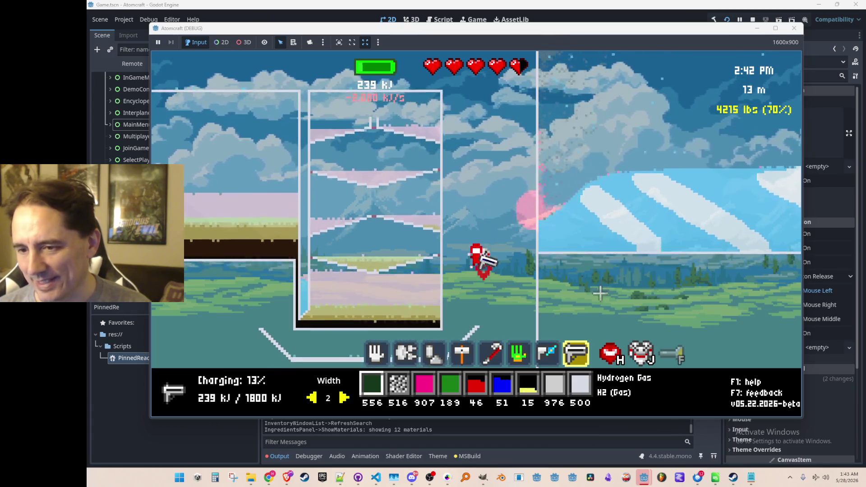
pyautogui.moveTo(549, 93)
pyautogui.mouseDown()
pyautogui.moveTo(512, 71)
pyautogui.moveTo(519, 88)
pyautogui.mouseUp()
pyautogui.moveTo(592, 124)
pyautogui.mouseDown()
pyautogui.moveTo(564, 130)
pyautogui.moveTo(545, 110)
pyautogui.moveTo(541, 141)
pyautogui.mouseUp()
# Fly right and up, lasering the water above the character.
pyautogui.press('d')
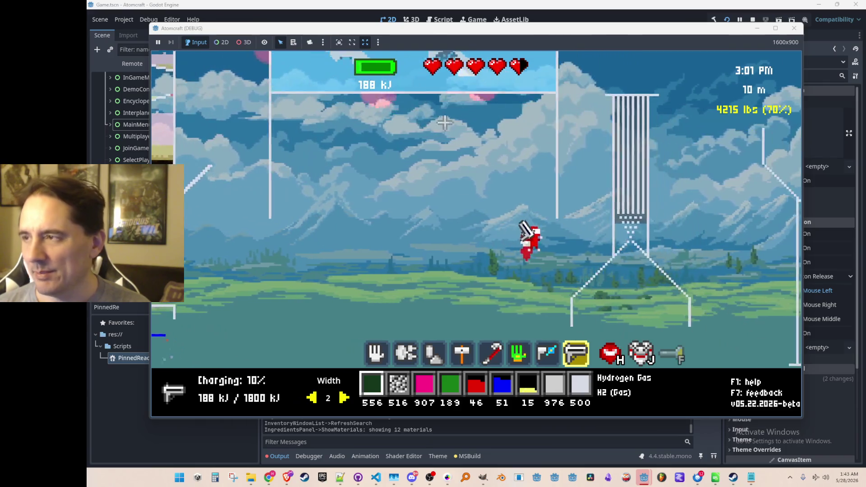
pyautogui.press('w')
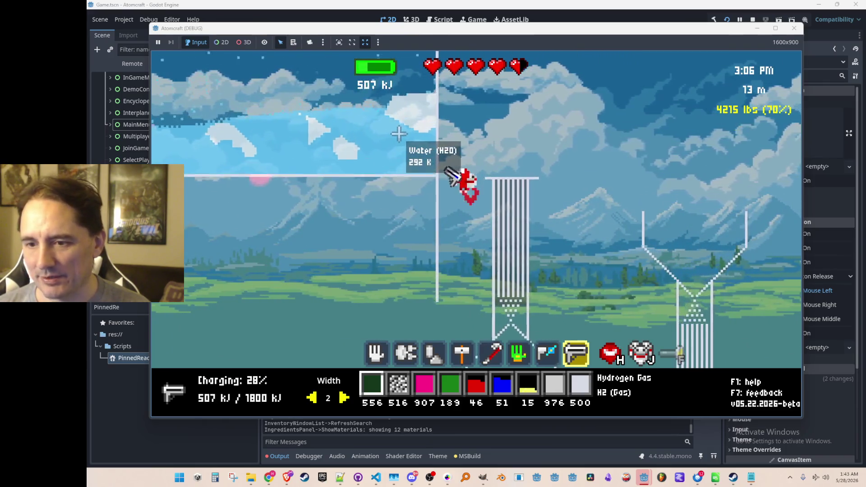
pyautogui.moveTo(398, 133); pyautogui.dragTo(399, 136)
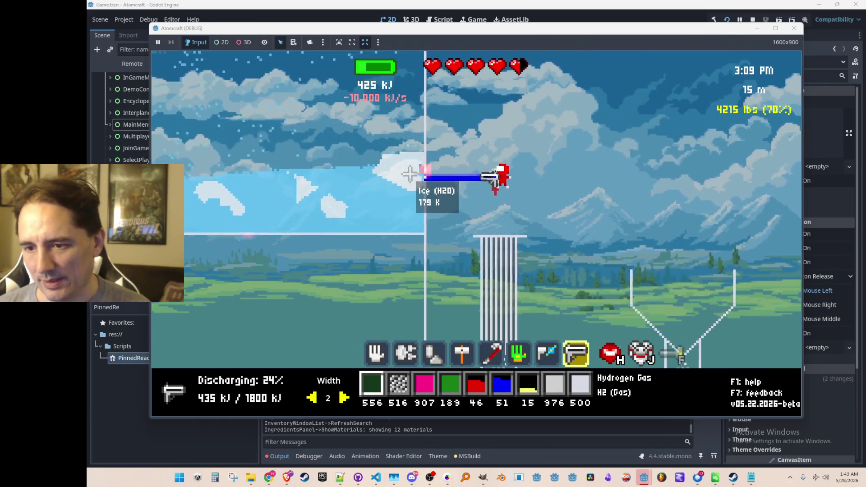
pyautogui.moveTo(409, 174); pyautogui.dragTo(386, 225)
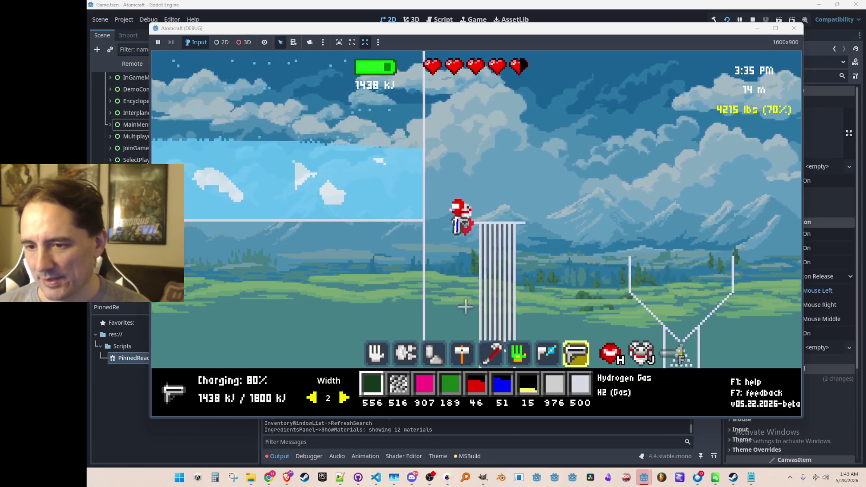
# Fly back left and fire the beam repeatedly into the water tank.
pyautogui.press('a')
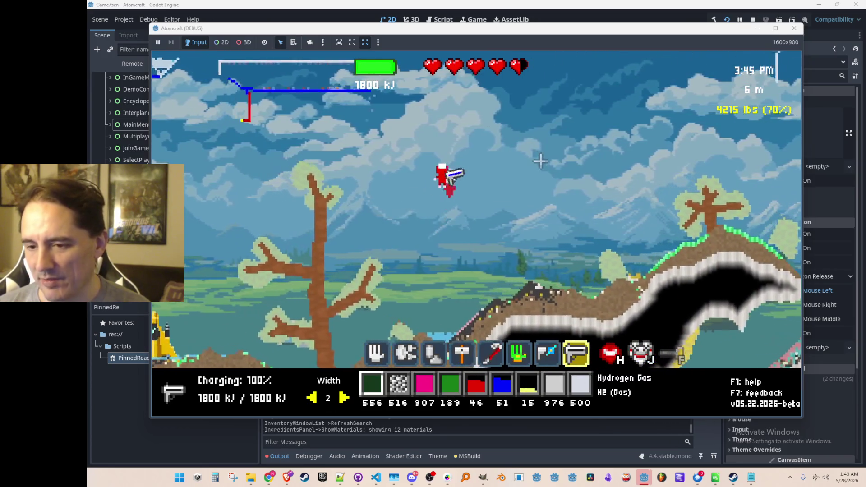
pyautogui.press('w')
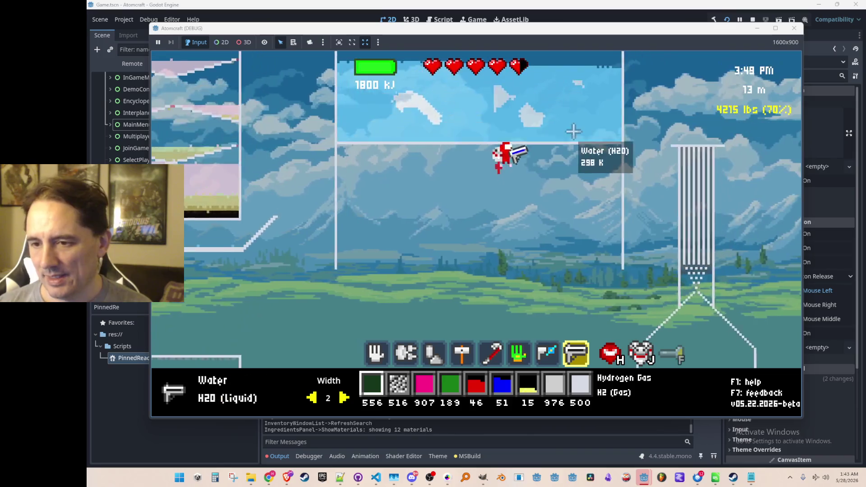
pyautogui.moveTo(534, 164)
pyautogui.mouseDown()
pyautogui.moveTo(499, 117)
pyautogui.moveTo(417, 124)
pyautogui.moveTo(513, 130)
pyautogui.mouseUp()
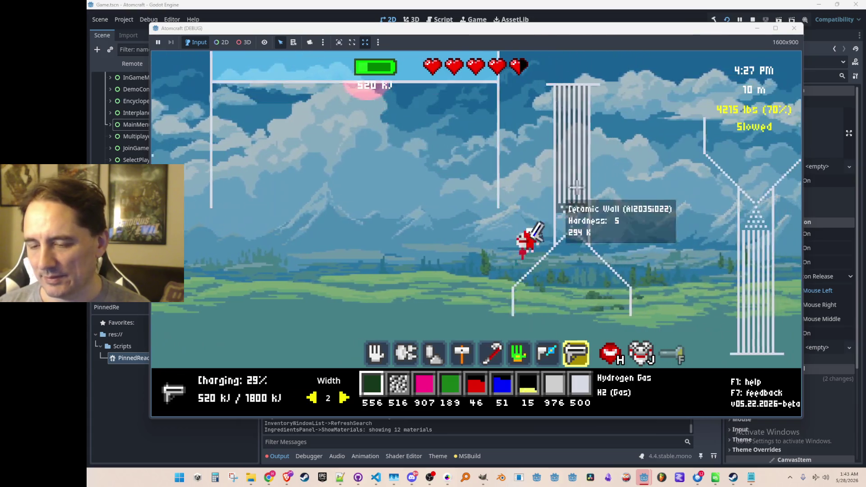
pyautogui.press('w')
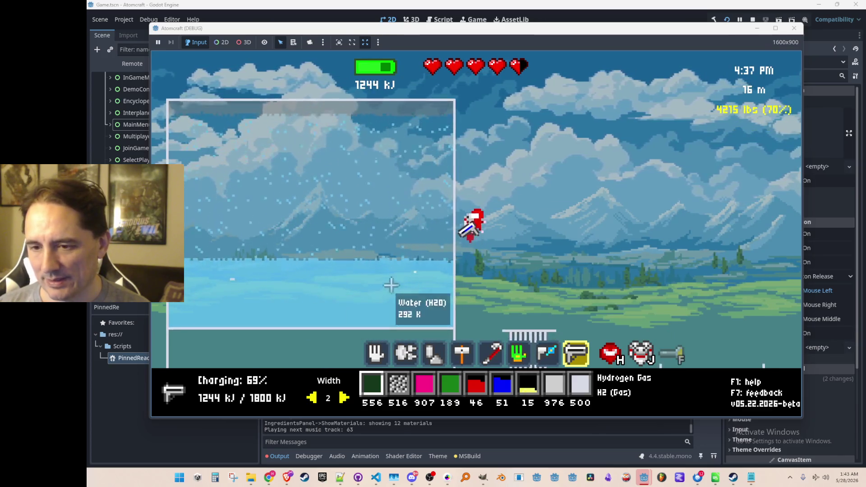
pyautogui.press('d')
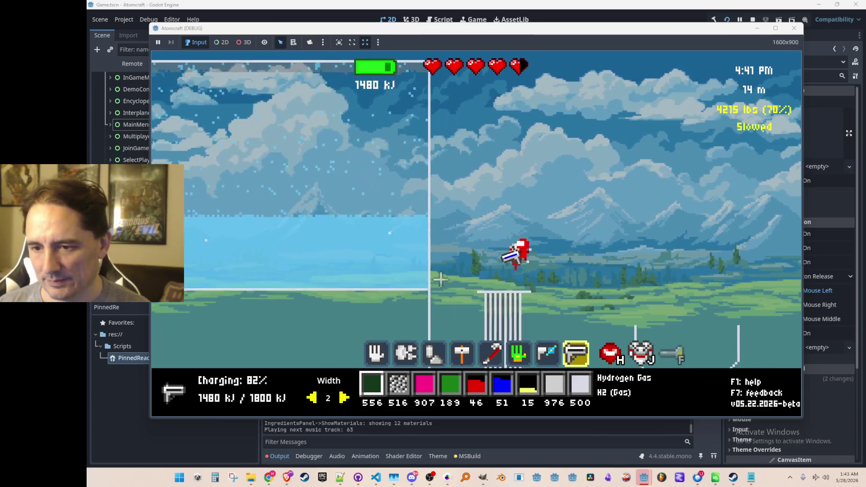
pyautogui.press('w')
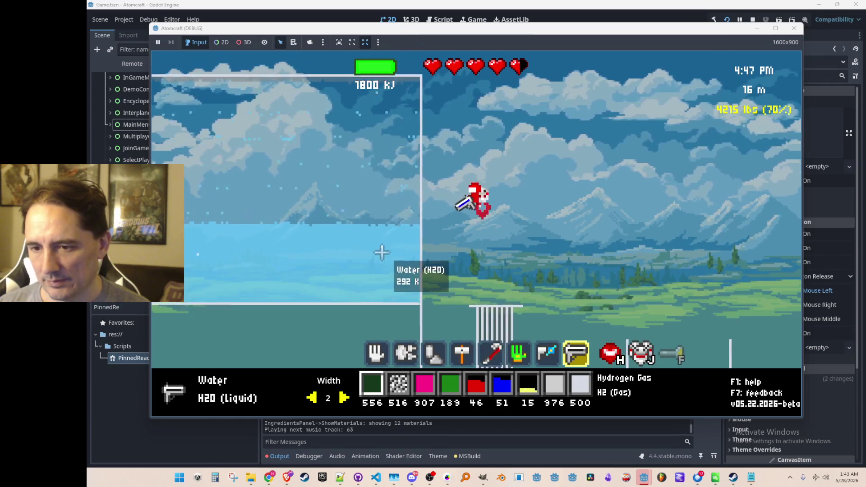
pyautogui.moveTo(381, 257)
pyautogui.mouseDown()
pyautogui.moveTo(376, 316)
pyautogui.moveTo(378, 288)
pyautogui.mouseUp()
# Fire the beam at the ceramic wall, then fly right toward the hillside.
pyautogui.press('w')
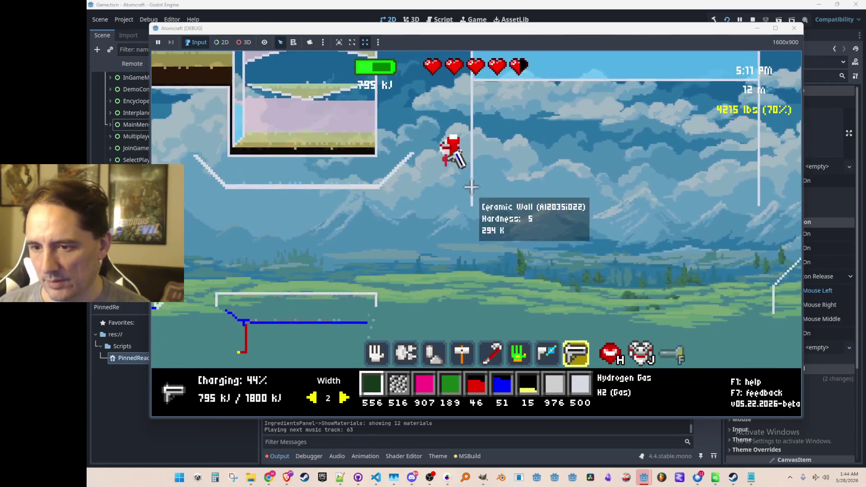
pyautogui.moveTo(527, 153); pyautogui.dragTo(531, 152)
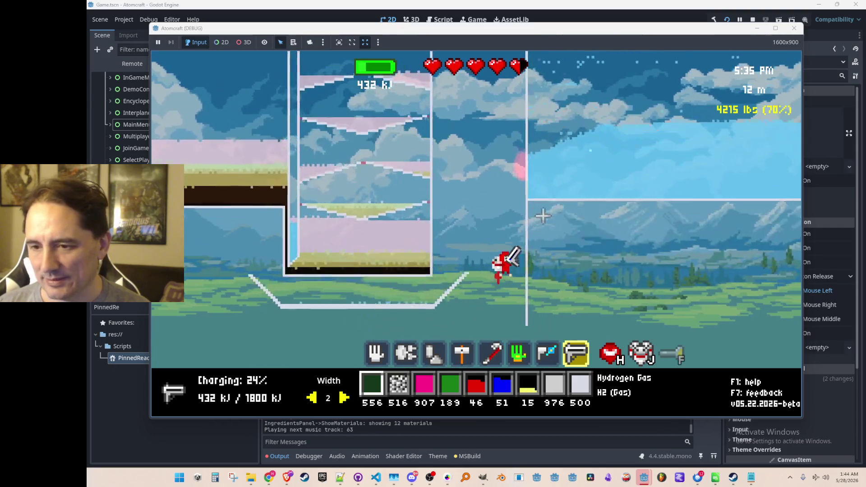
pyautogui.press('d')
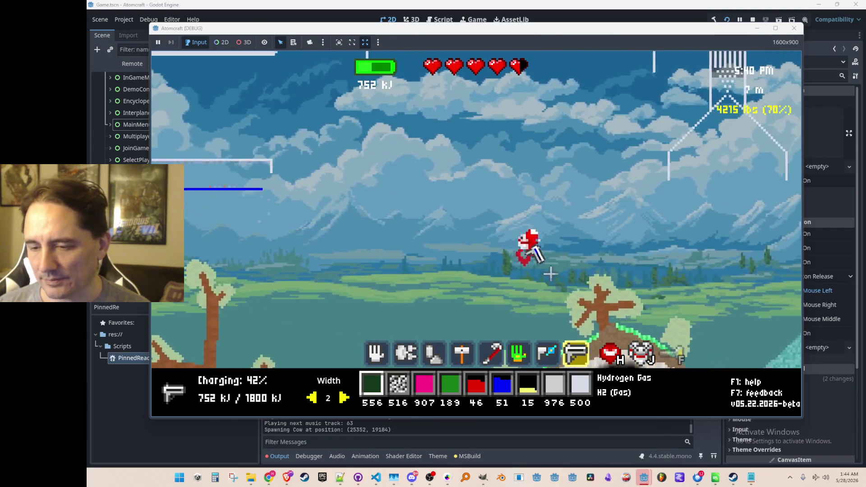
# Melt the hillside into molten apatite and spray Ceramic onto it.
pyautogui.moveTo(605, 245)
pyautogui.mouseDown()
pyautogui.moveTo(573, 284)
pyautogui.moveTo(602, 298)
pyautogui.moveTo(609, 345)
pyautogui.moveTo(631, 340)
pyautogui.mouseUp()
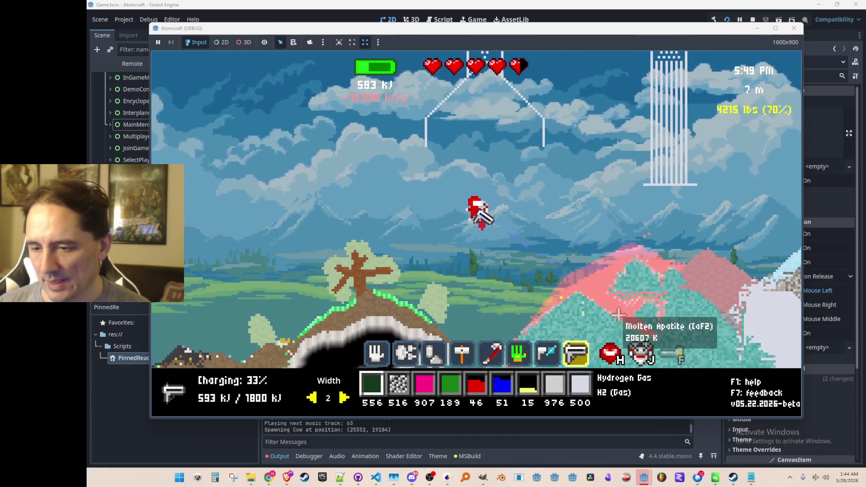
pyautogui.press('a')
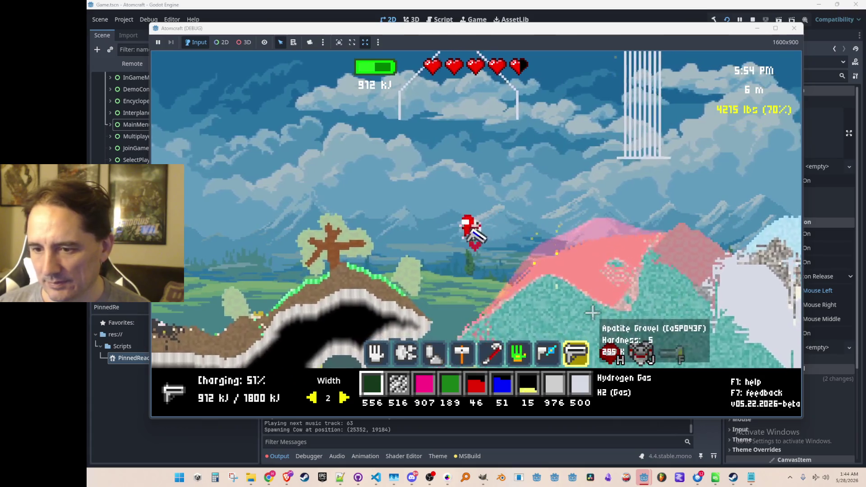
pyautogui.press('w')
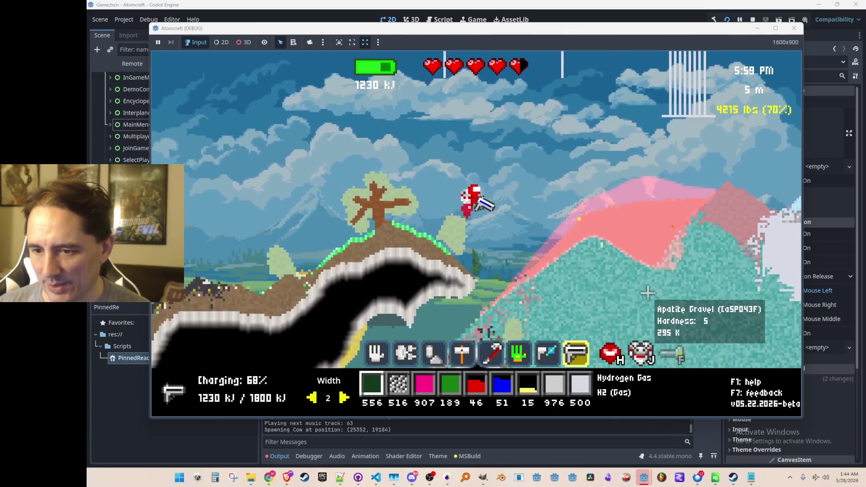
pyautogui.press('3')
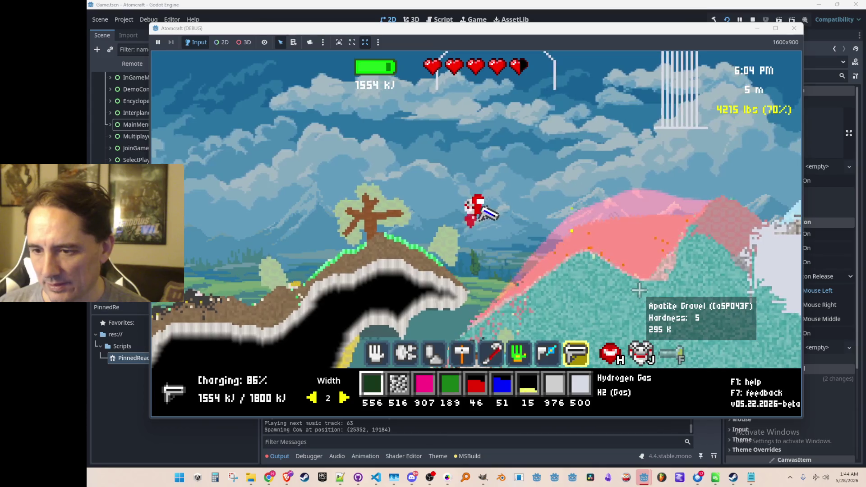
pyautogui.press('9')
pyautogui.moveTo(605, 166); pyautogui.dragTo(653, 293)
pyautogui.scroll(1, 668, 297)
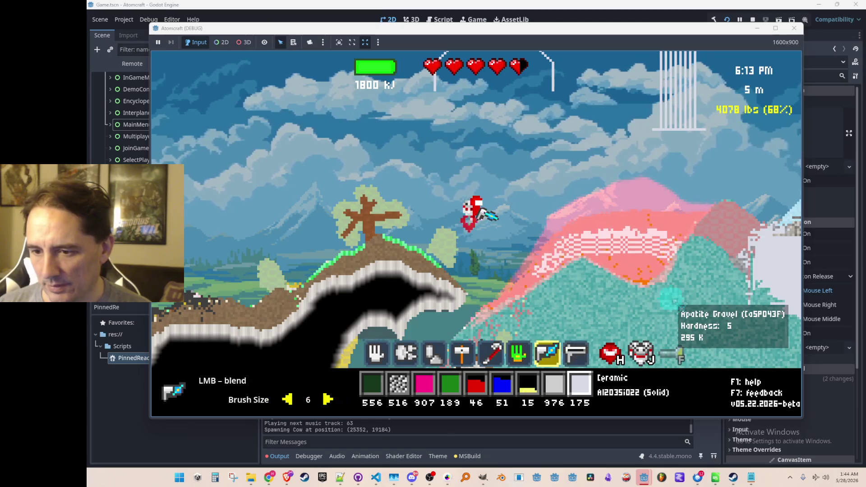
pyautogui.scroll(-1, 645, 287)
pyautogui.scroll(-1, 622, 275)
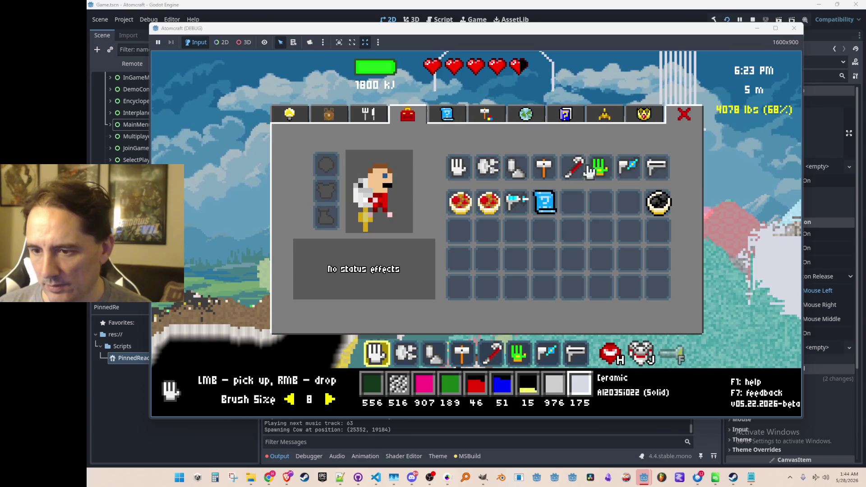
# Sweep the Blender Gun across the slope, cooling it into Apatite Gravel.
pyautogui.click(624, 173)
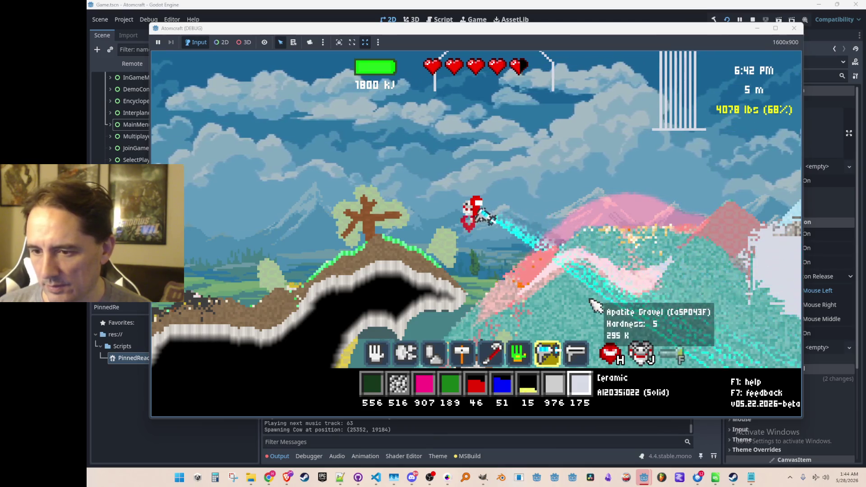
pyautogui.moveTo(573, 323)
pyautogui.mouseDown()
pyautogui.moveTo(569, 335)
pyautogui.moveTo(581, 299)
pyautogui.mouseUp()
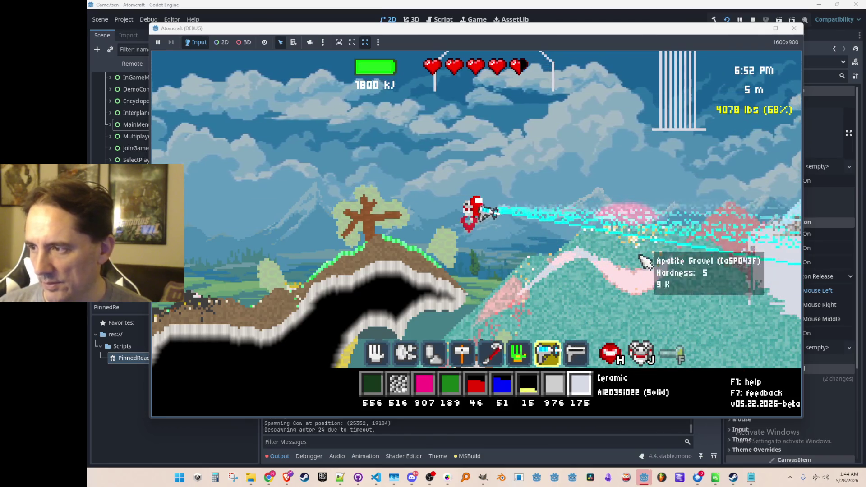
pyautogui.moveTo(608, 309)
pyautogui.mouseDown()
pyautogui.moveTo(567, 341)
pyautogui.moveTo(638, 359)
pyautogui.moveTo(558, 343)
pyautogui.moveTo(646, 260)
pyautogui.mouseUp()
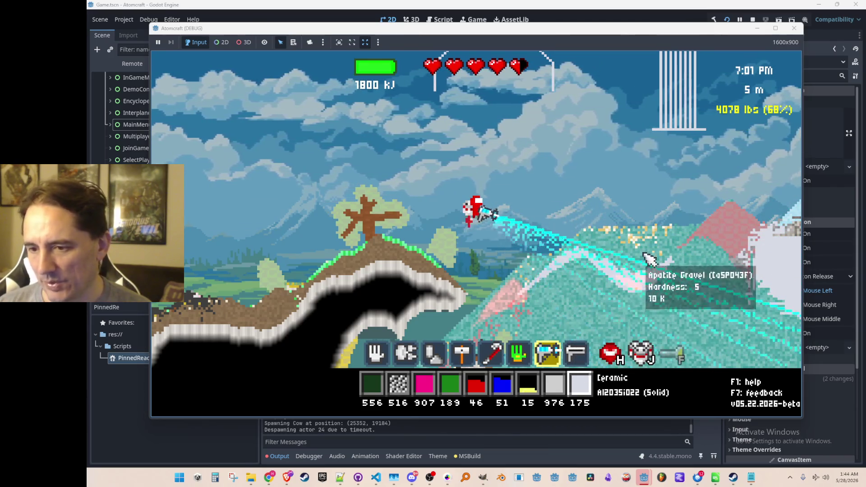
pyautogui.scroll(-2, 541, 276)
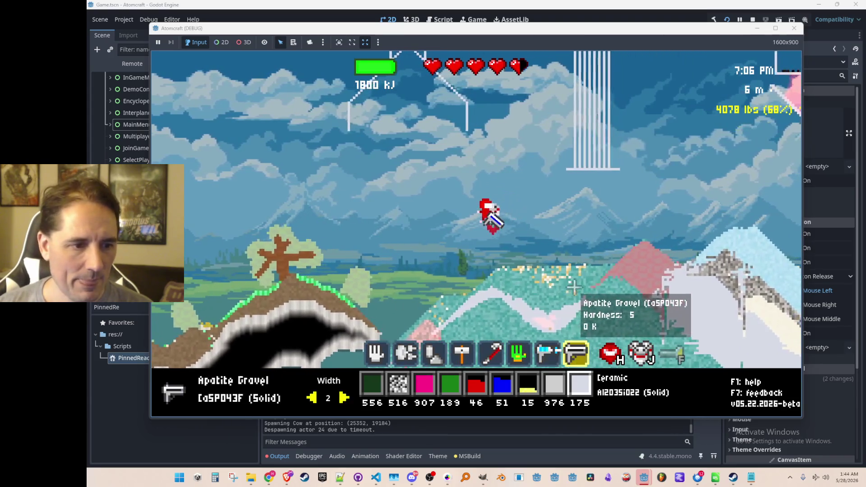
# Pick up the copper grains on the slope, then fly up to the white structures.
pyautogui.moveTo(525, 276); pyautogui.dragTo(580, 273)
pyautogui.moveTo(500, 287)
pyautogui.mouseDown()
pyautogui.moveTo(428, 337)
pyautogui.moveTo(494, 281)
pyautogui.mouseUp()
pyautogui.press('w')
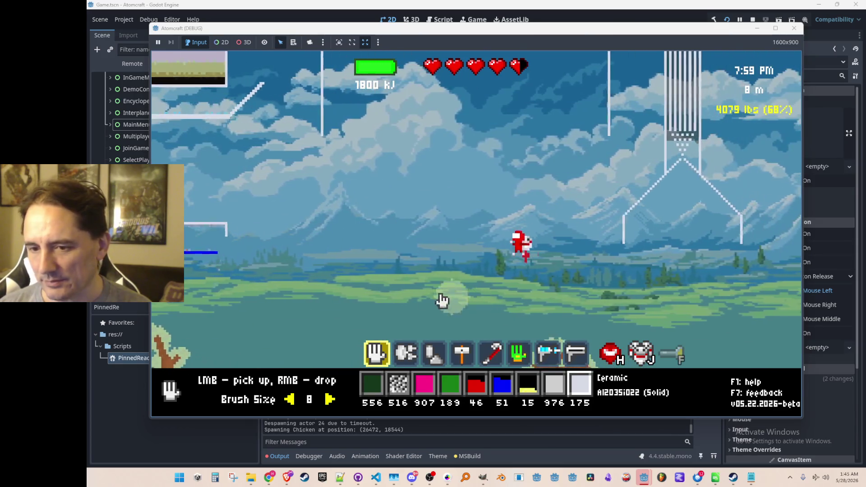
# Gather the coal pile from the tall column.
pyautogui.moveTo(300, 212)
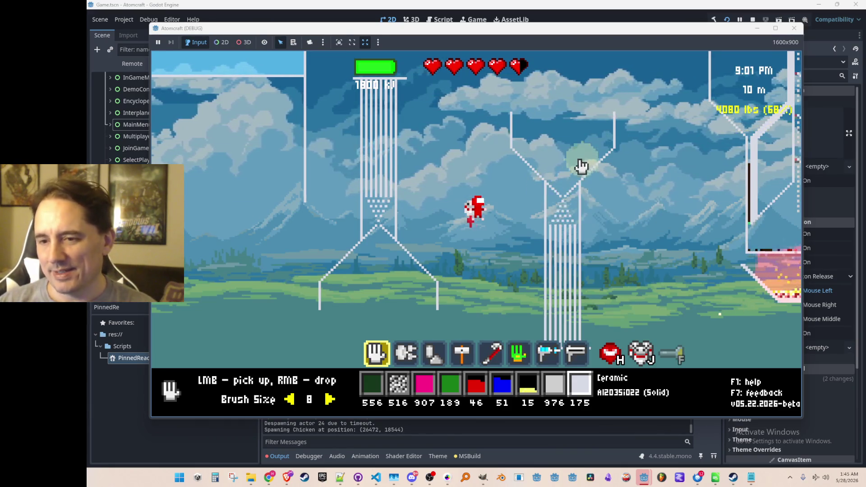
pyautogui.scroll(-2, 559, 156)
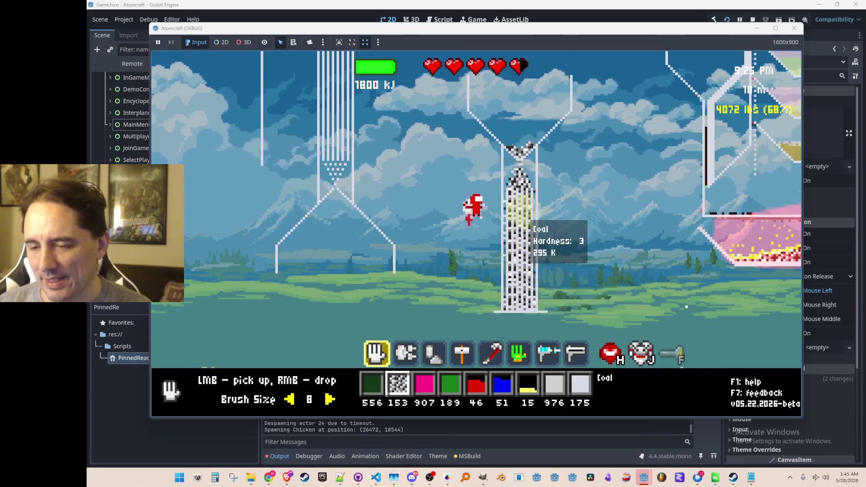
pyautogui.moveTo(521, 286); pyautogui.dragTo(546, 289)
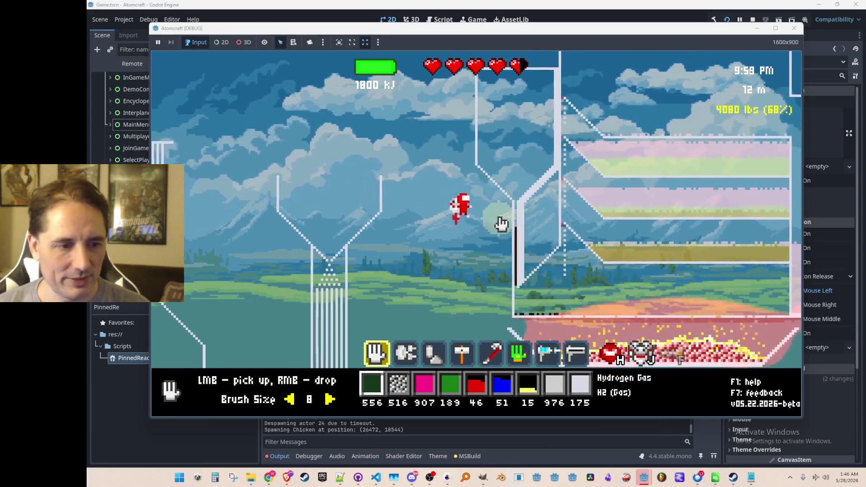
pyautogui.press('Tab')
# Search the materials list for 'crude' and load Crude Oil into hotbar slot 2.
pyautogui.press('Tab')
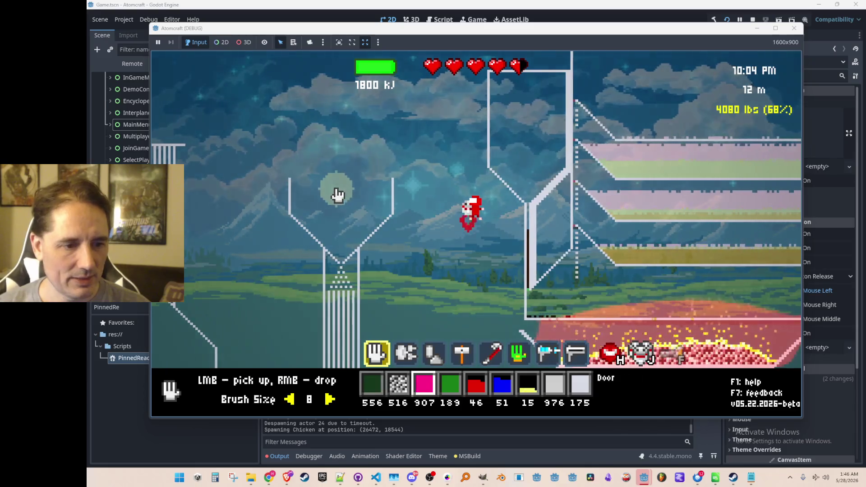
pyautogui.press('Tab')
pyautogui.click(323, 118)
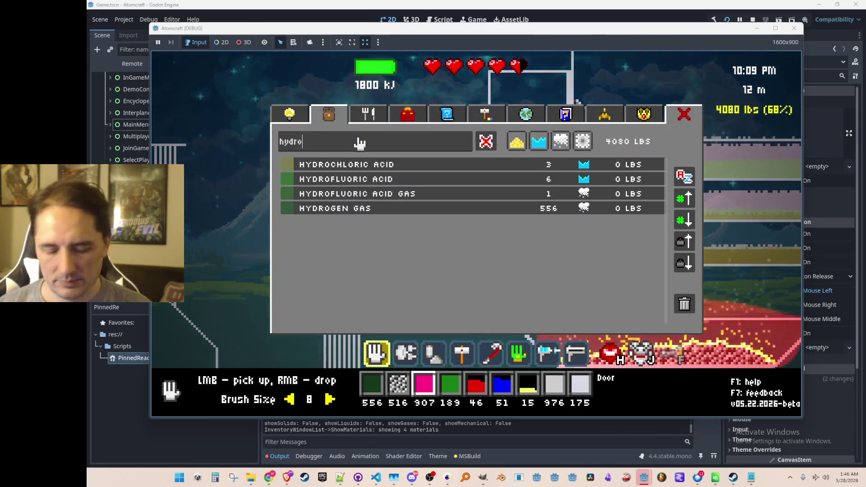
pyautogui.press('BackSpace')
pyautogui.press('BackSpace')
pyautogui.press('BackSpace')
pyautogui.write('crude')
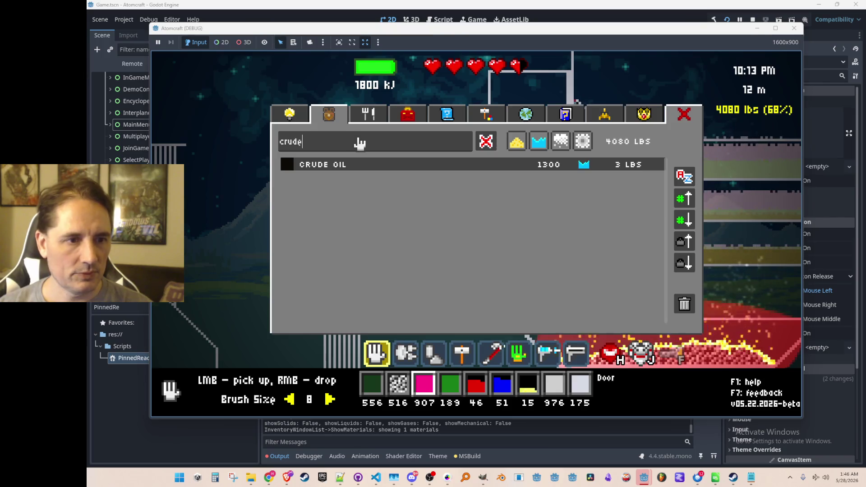
pyautogui.click(353, 164)
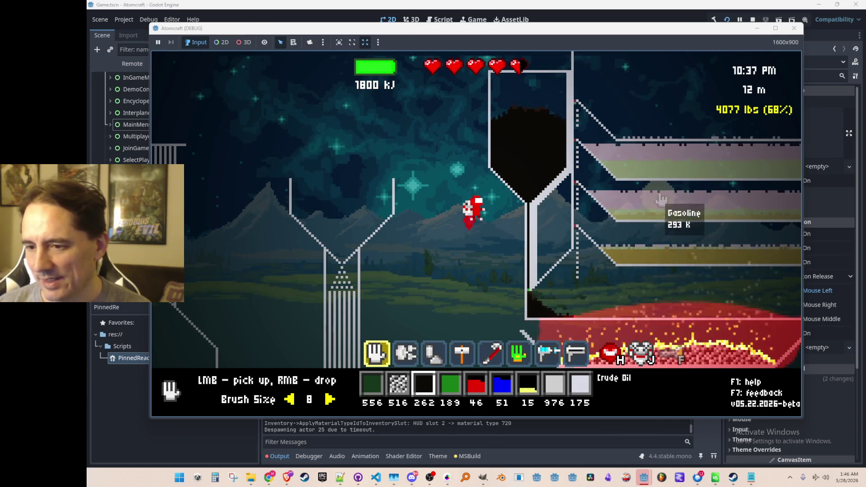
# Fly up and drop burning Coal into the furnace.
pyautogui.press('w')
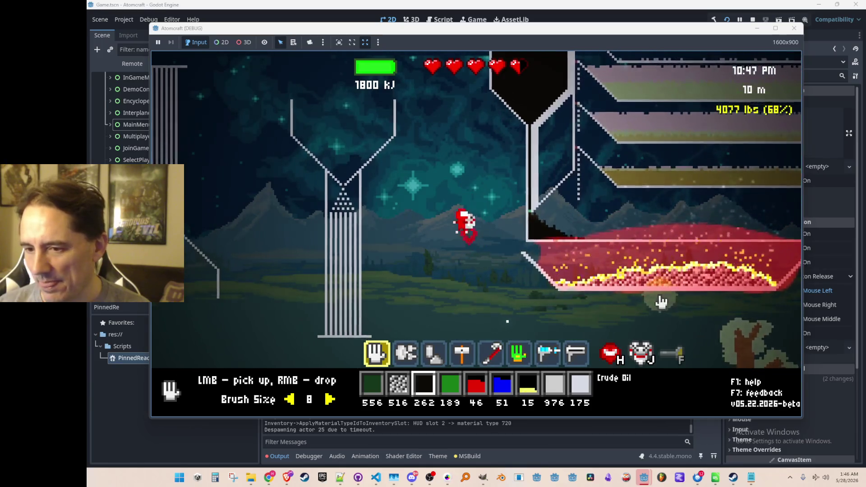
pyautogui.press('2')
pyautogui.rightClick(574, 251)
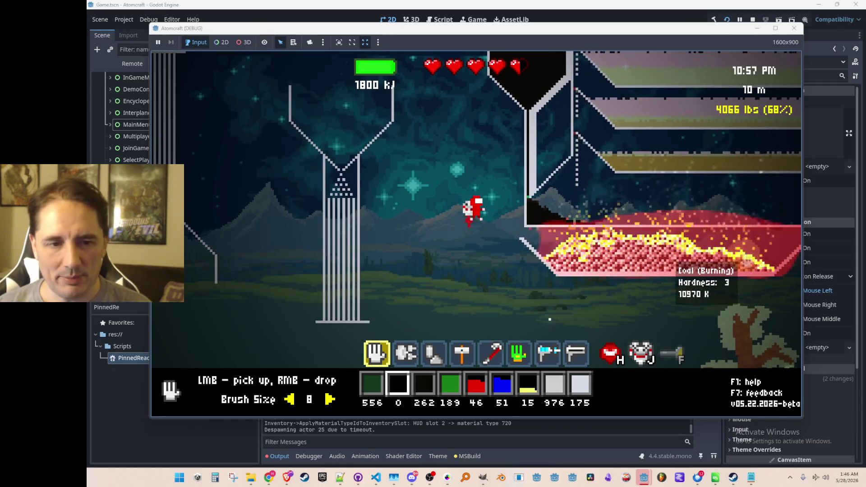
# Fly up and around the base, then walk off the platform edge to descend.
pyautogui.press('w')
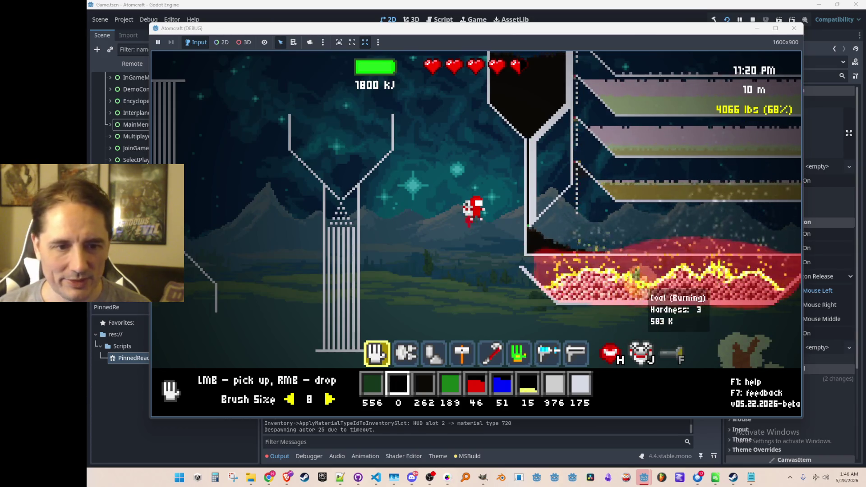
pyautogui.press('w')
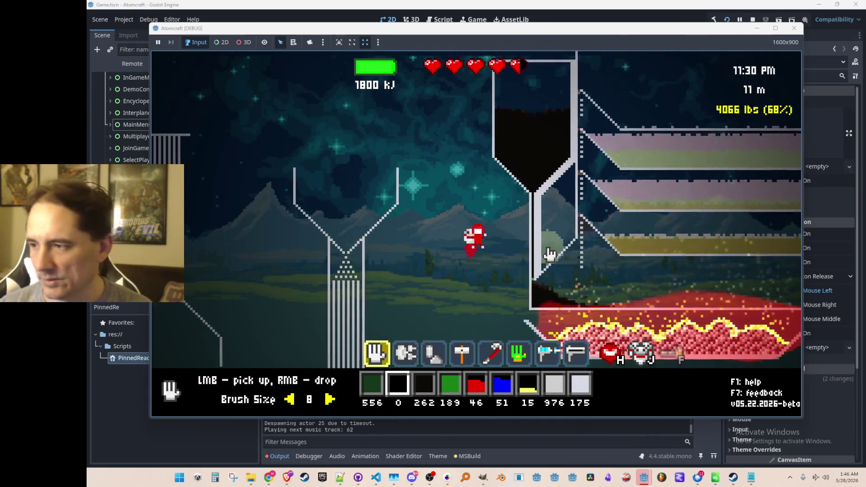
pyautogui.press('w')
pyautogui.press('a')
pyautogui.press('w')
pyautogui.press('d')
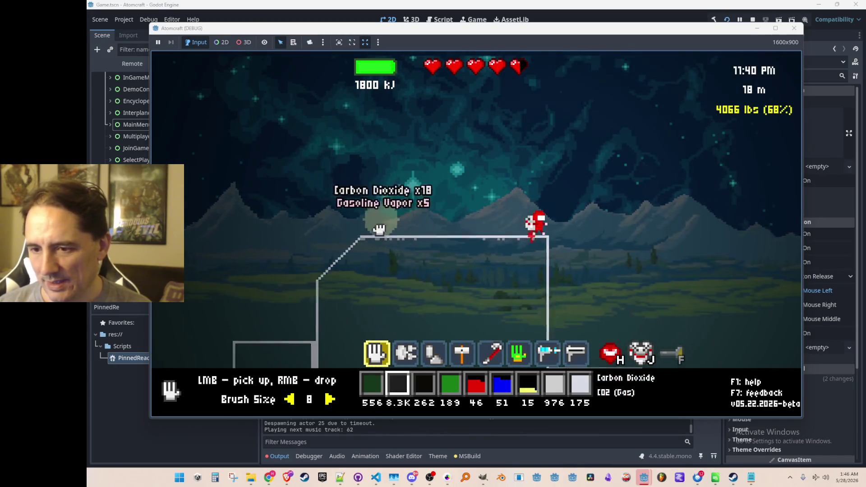
pyautogui.press('d')
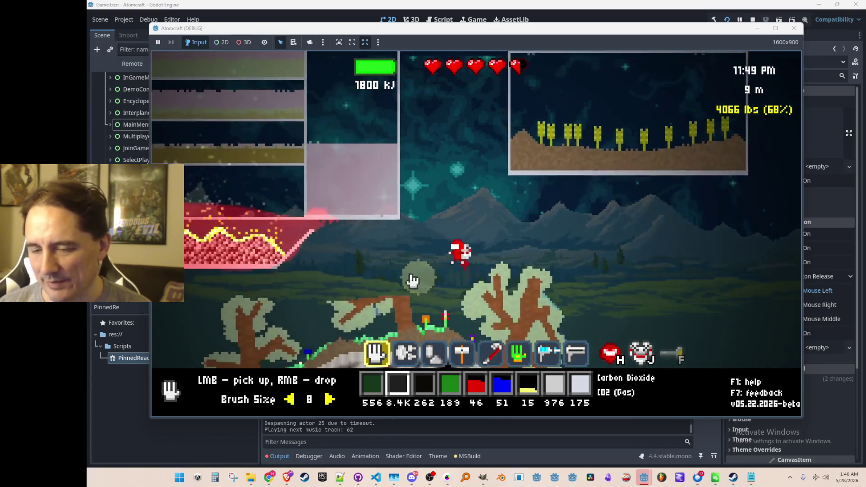
# Fly around near the hill and release all the hydrogen gas into the air.
pyautogui.press('a')
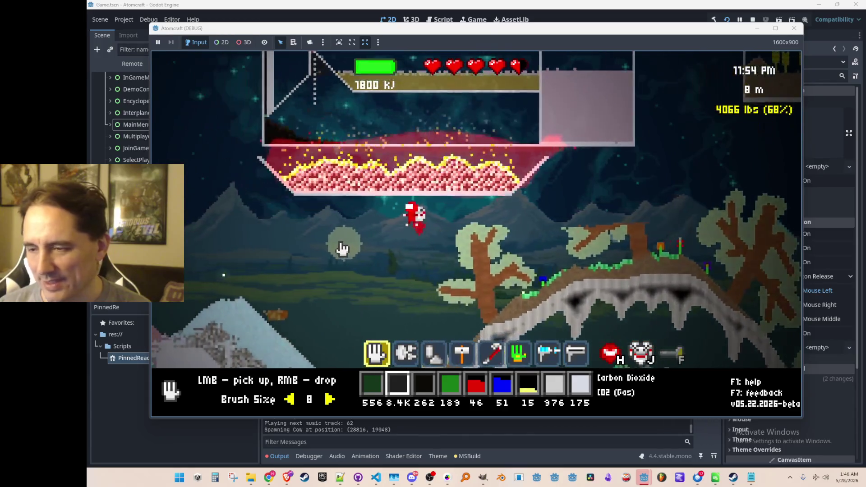
pyautogui.press('a')
pyautogui.press('w')
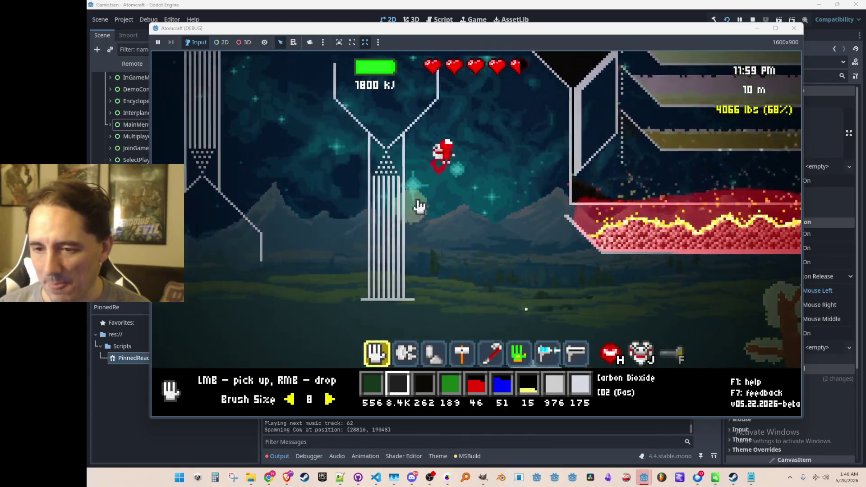
pyautogui.press('a')
pyautogui.press('w')
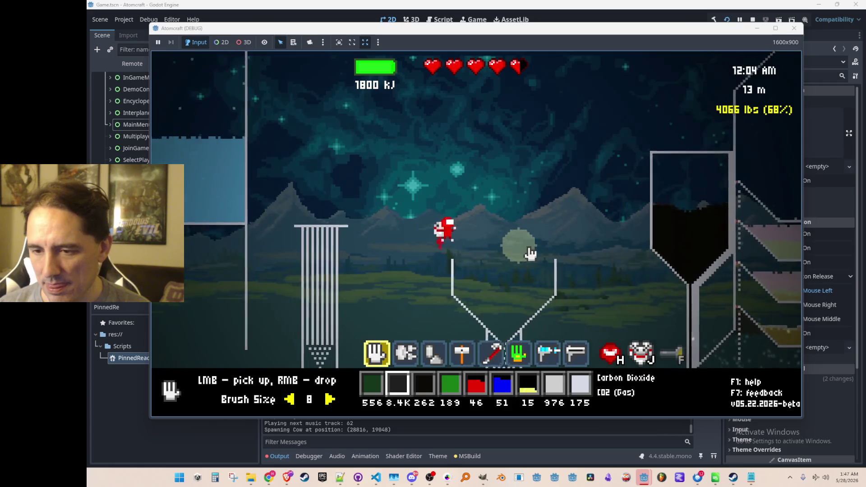
pyautogui.press('w')
pyautogui.press('d')
pyautogui.press('a')
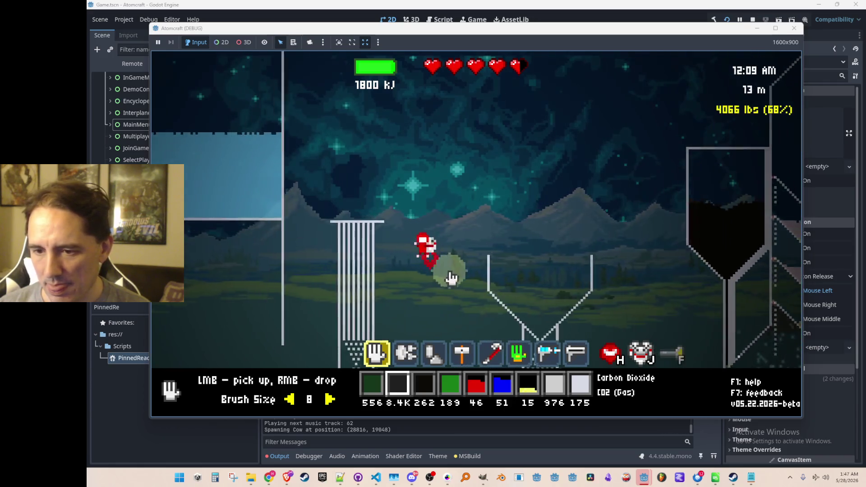
pyautogui.press('a')
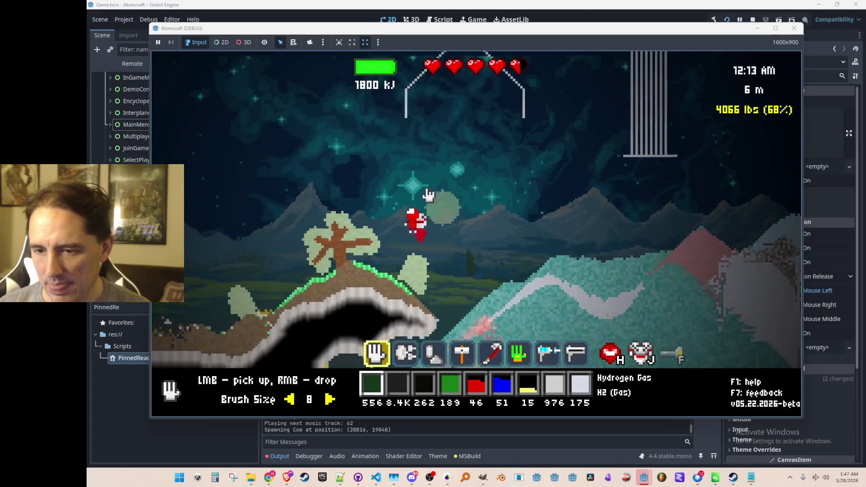
pyautogui.press('w')
pyautogui.press('d')
pyautogui.rightClick(418, 136)
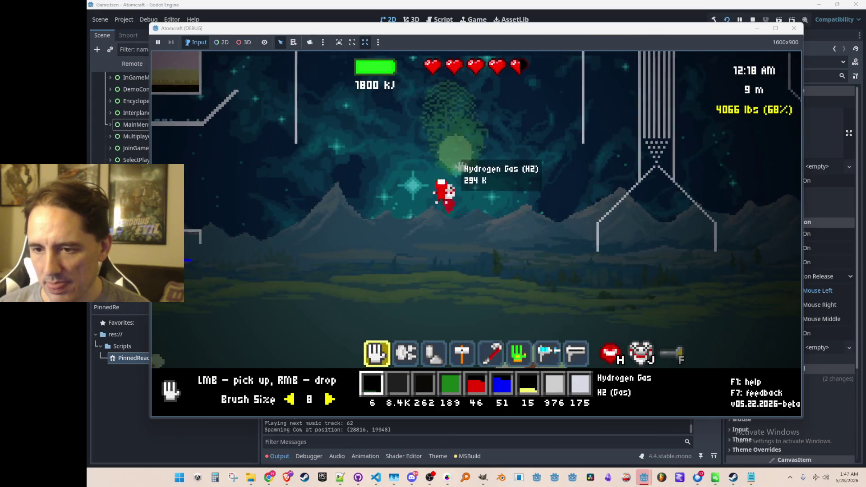
pyautogui.rightClick(459, 163)
# Scoop water from the lake and pour it into the glass funnel.
pyautogui.press('a')
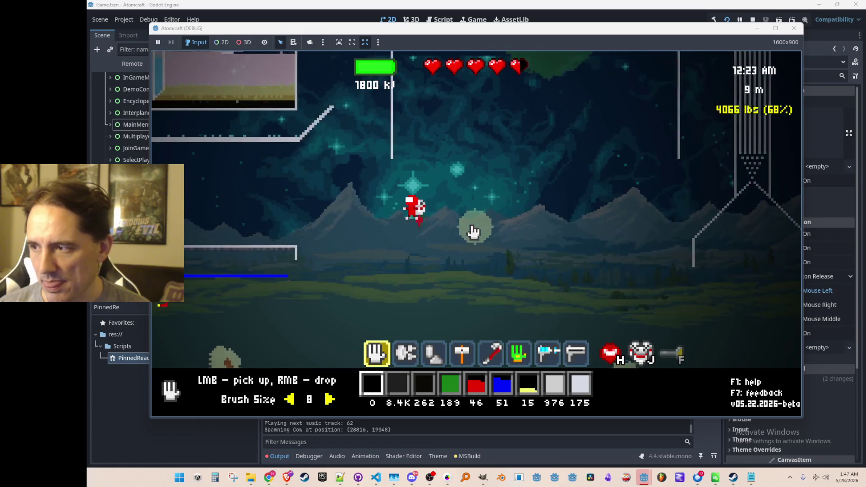
pyautogui.press('a')
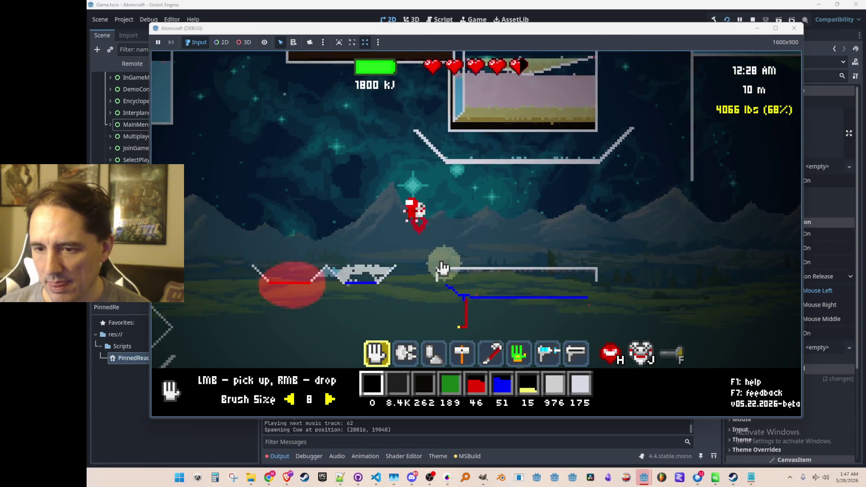
pyautogui.press('a')
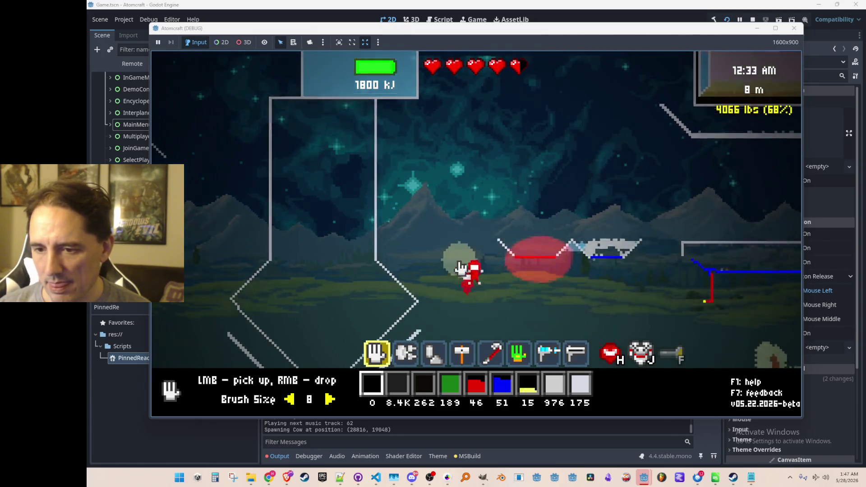
pyautogui.press('a')
pyautogui.moveTo(486, 270)
pyautogui.mouseDown()
pyautogui.moveTo(509, 316)
pyautogui.moveTo(446, 299)
pyautogui.moveTo(616, 245)
pyautogui.moveTo(522, 267)
pyautogui.moveTo(381, 281)
pyautogui.moveTo(523, 242)
pyautogui.moveTo(506, 210)
pyautogui.mouseUp()
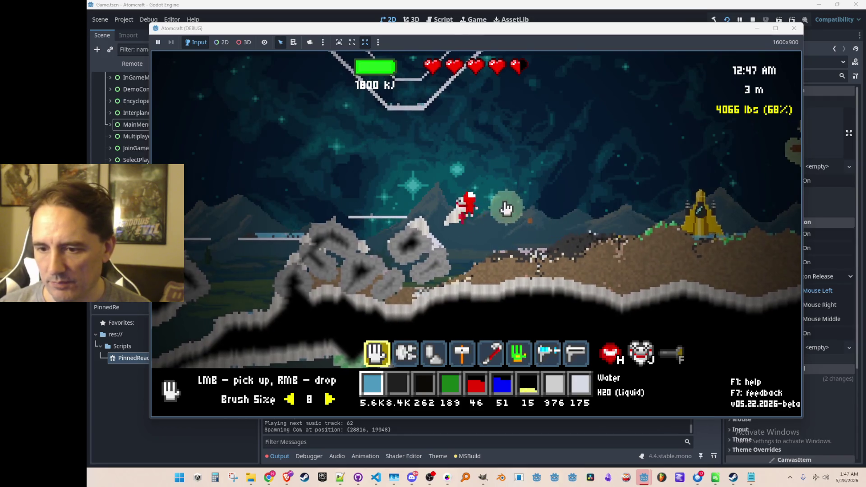
pyautogui.rightClick(360, 133)
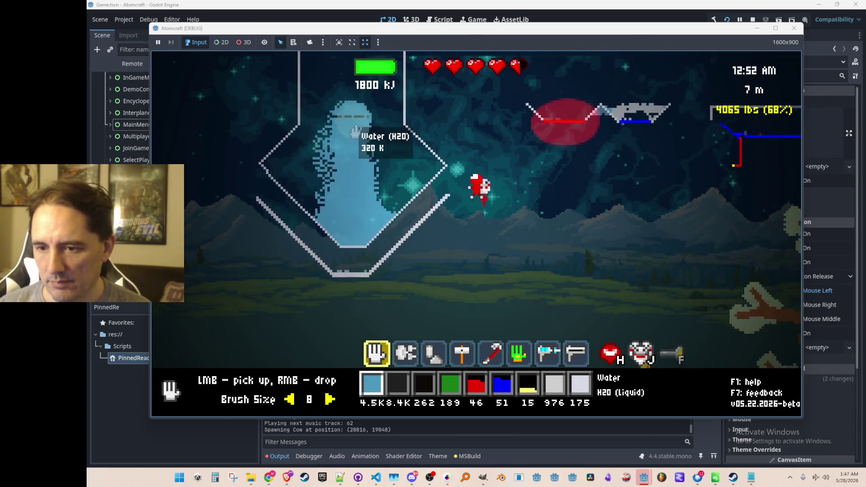
pyautogui.click(357, 280)
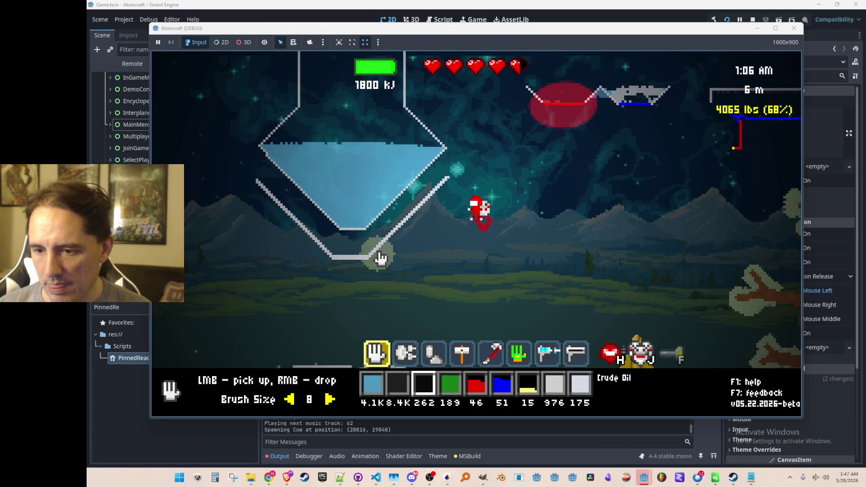
# Search the inventory for 'coal' and load Charcoal into the active hotbar slot.
pyautogui.press('i')
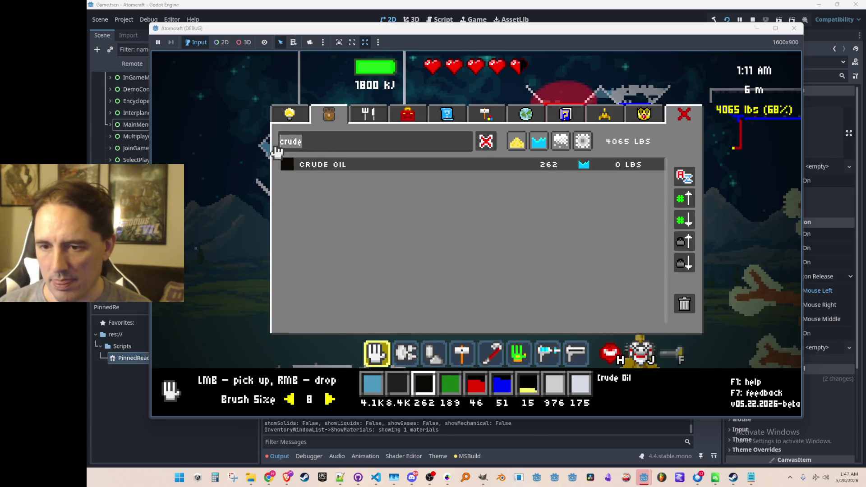
pyautogui.write('coal')
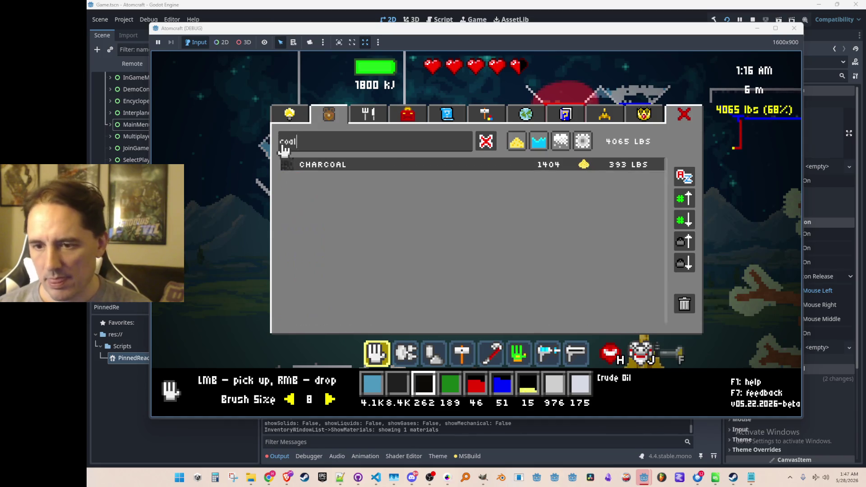
pyautogui.click(346, 172)
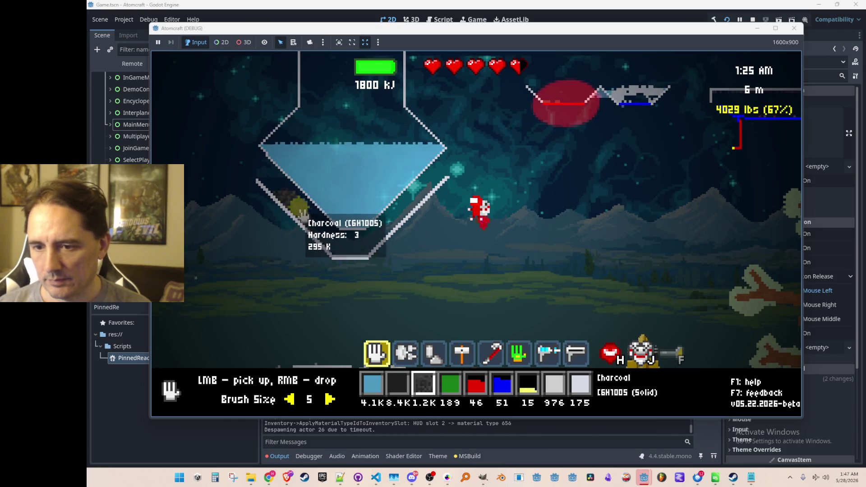
# Drop charcoal into the bottom of the glass funnel and let it ignite.
pyautogui.rightClick(361, 248)
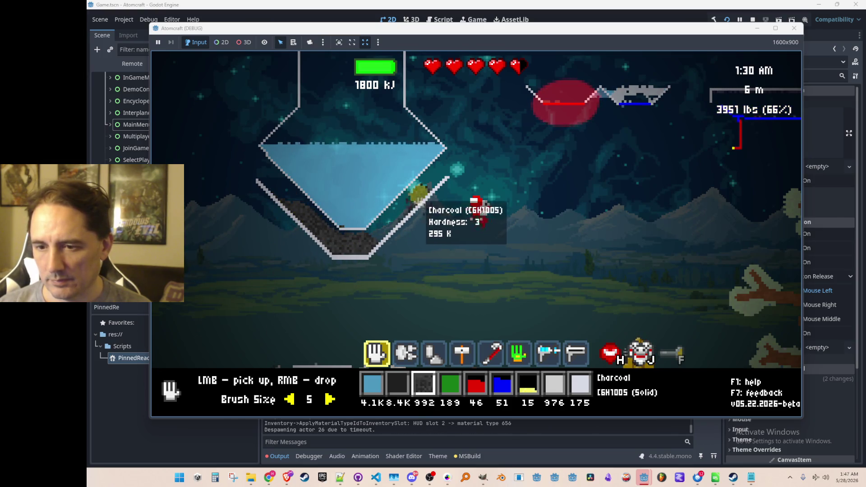
pyautogui.scroll(-3, 421, 219)
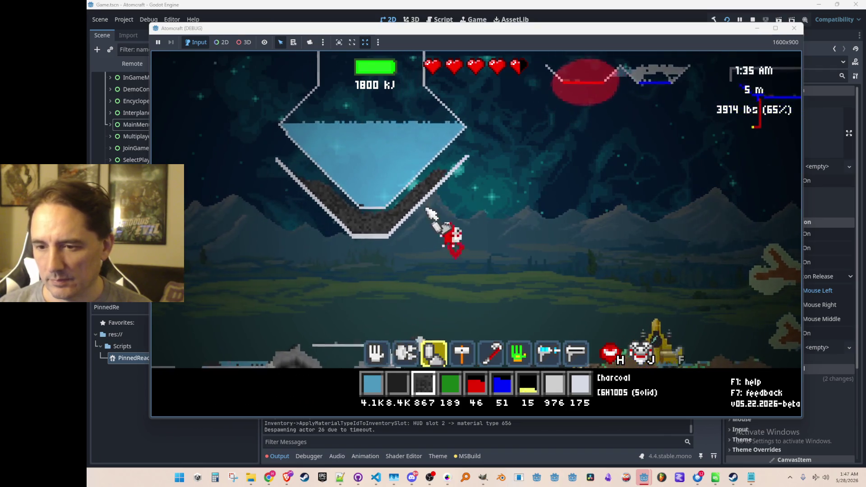
pyautogui.scroll(-2, 422, 220)
pyautogui.scroll(3, 432, 193)
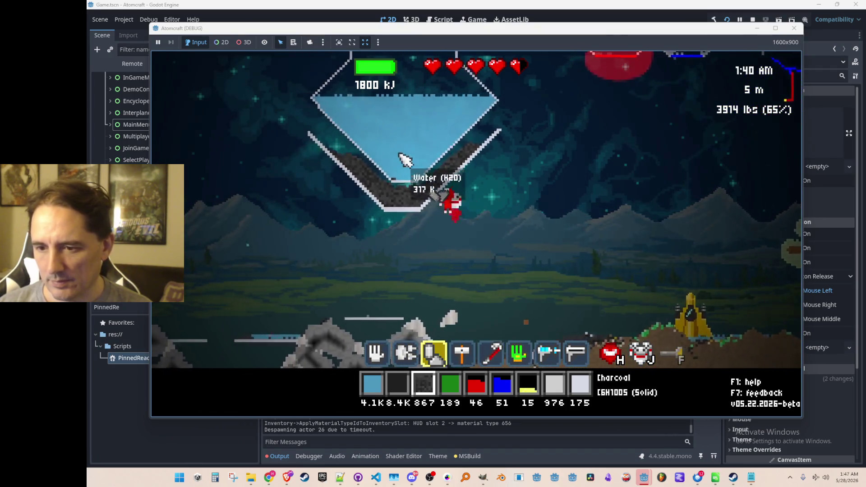
pyautogui.press('w')
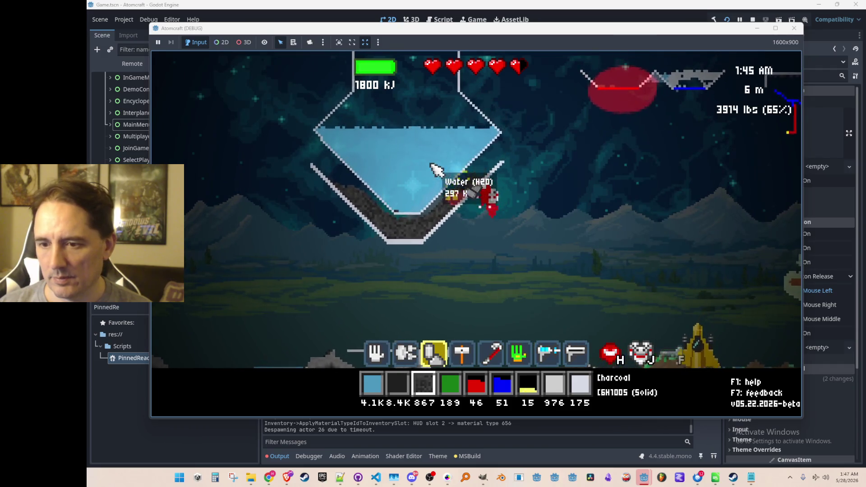
pyautogui.press('a')
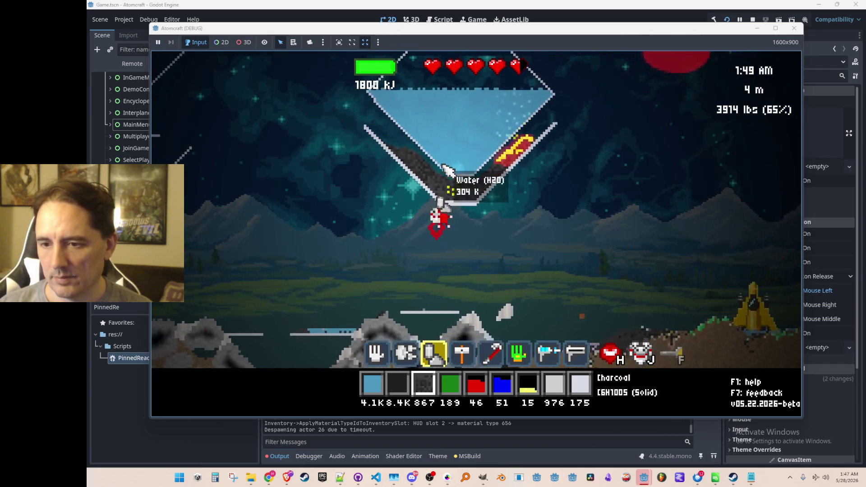
pyautogui.press('w')
pyautogui.press('a')
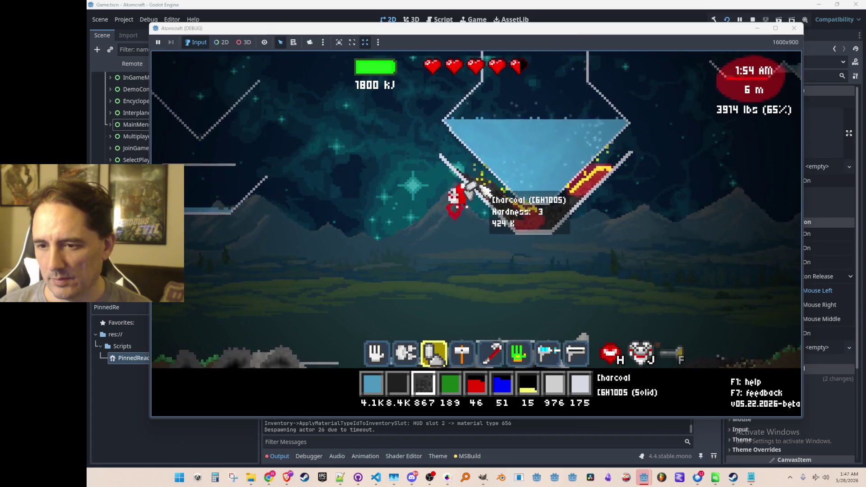
pyautogui.press('d')
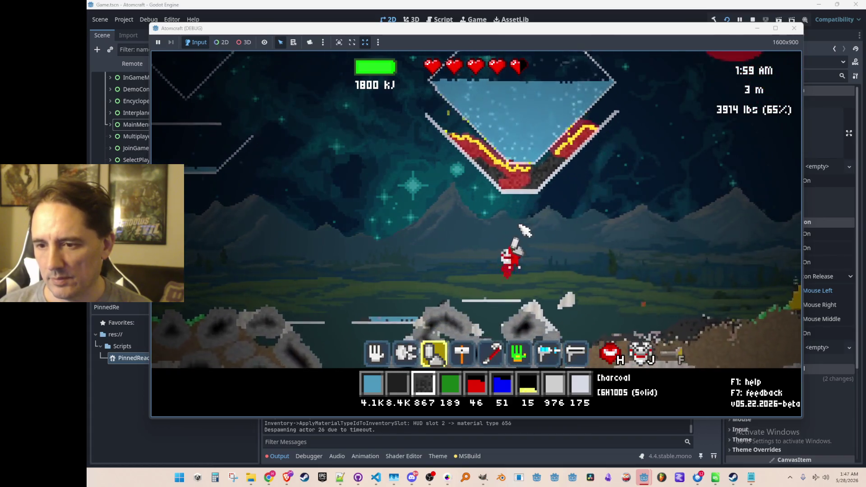
# Pull some charcoal back out of the funnel with the hand, leaving 886 in stock.
pyautogui.press('a')
pyautogui.press('1')
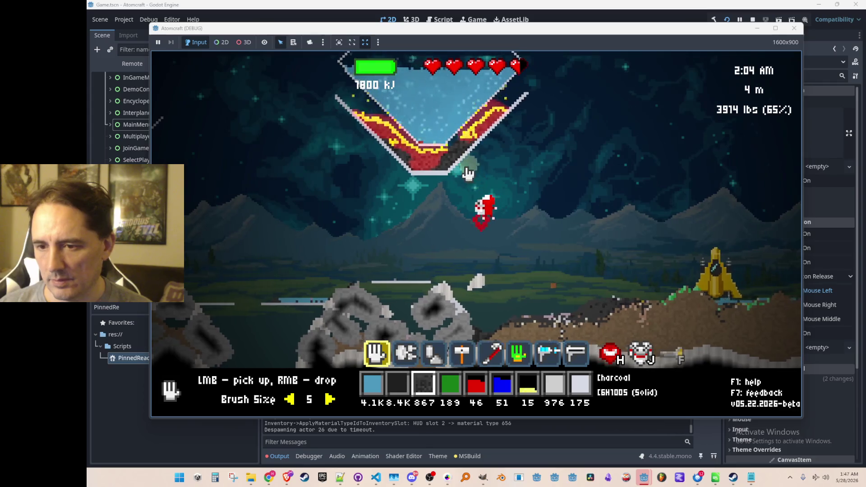
pyautogui.moveTo(457, 173); pyautogui.dragTo(458, 226)
pyautogui.press('w')
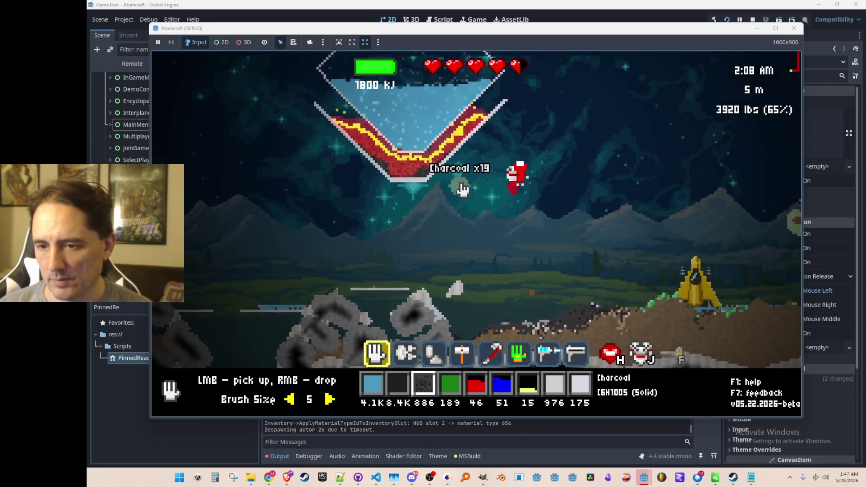
pyautogui.press('d')
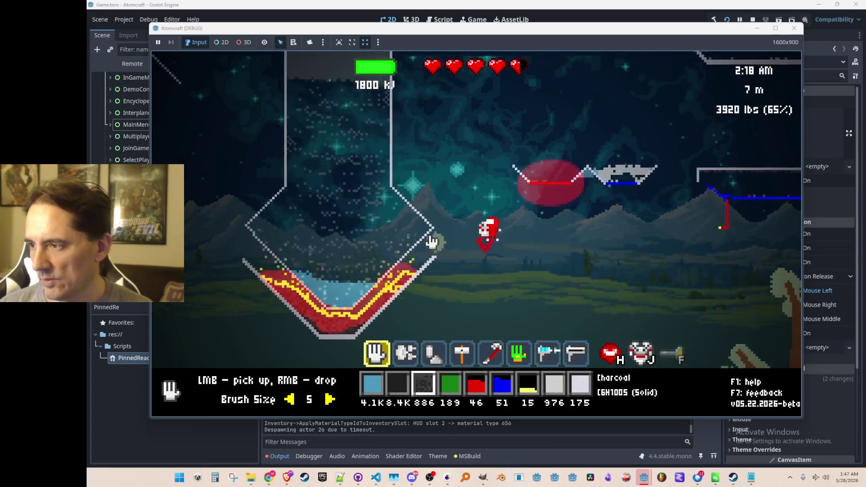
pyautogui.moveTo(408, 248)
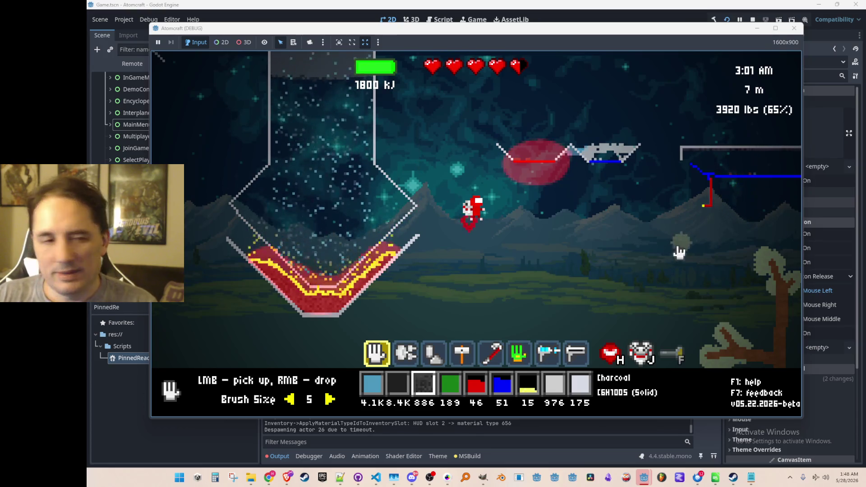
pyautogui.press('w')
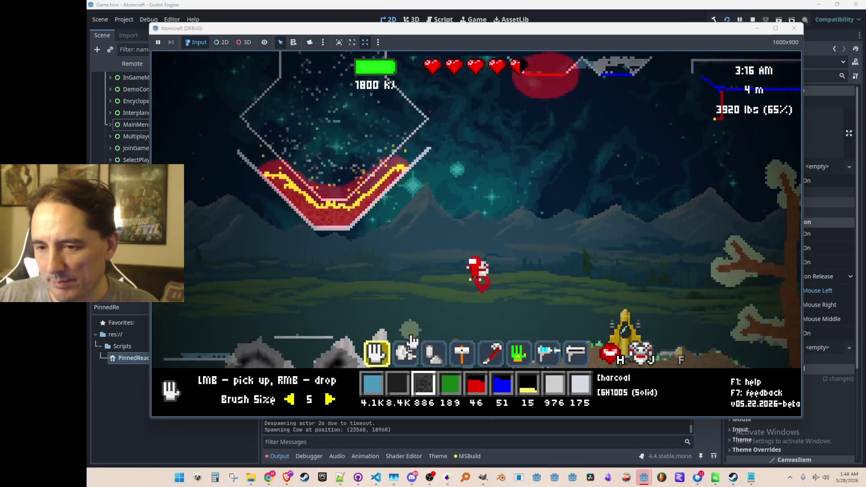
# Choose Ceramic and build a vertical ceramic wall.
pyautogui.press('2')
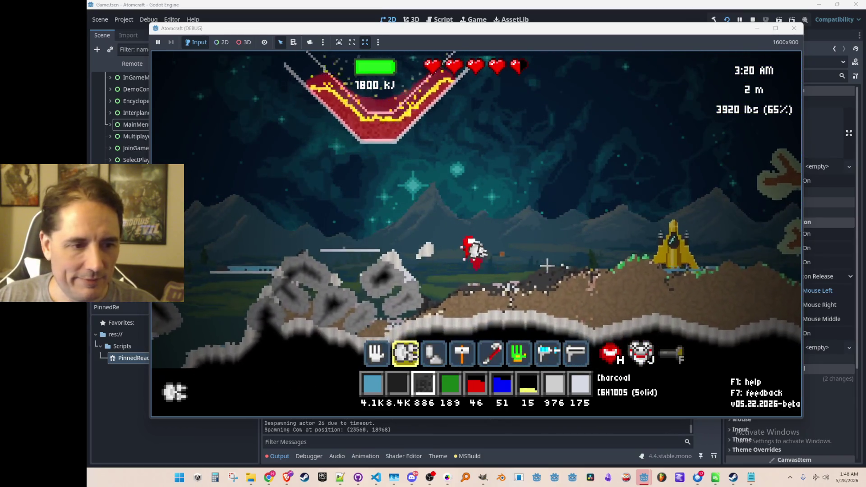
pyautogui.press('w')
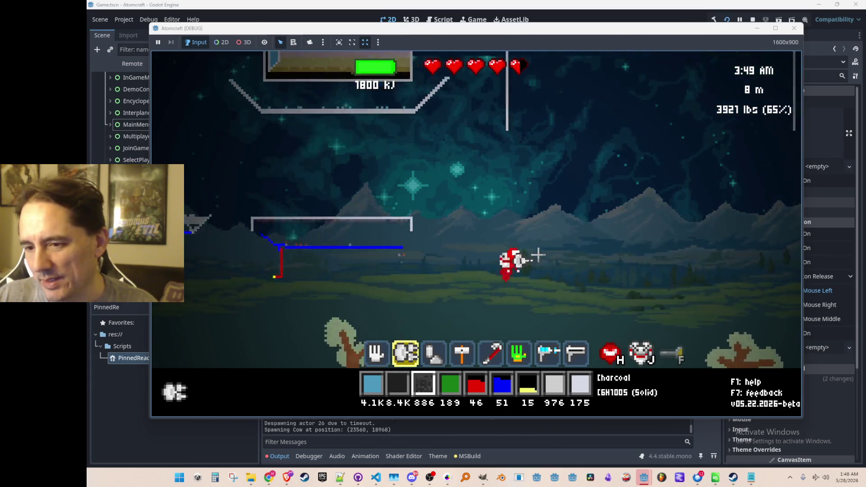
pyautogui.scroll(-2, 464, 202)
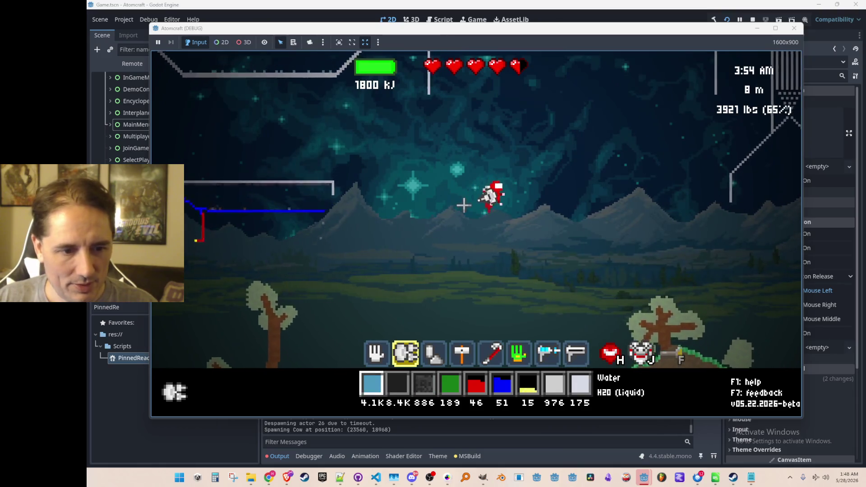
pyautogui.press('1')
pyautogui.scroll(5, 412, 203)
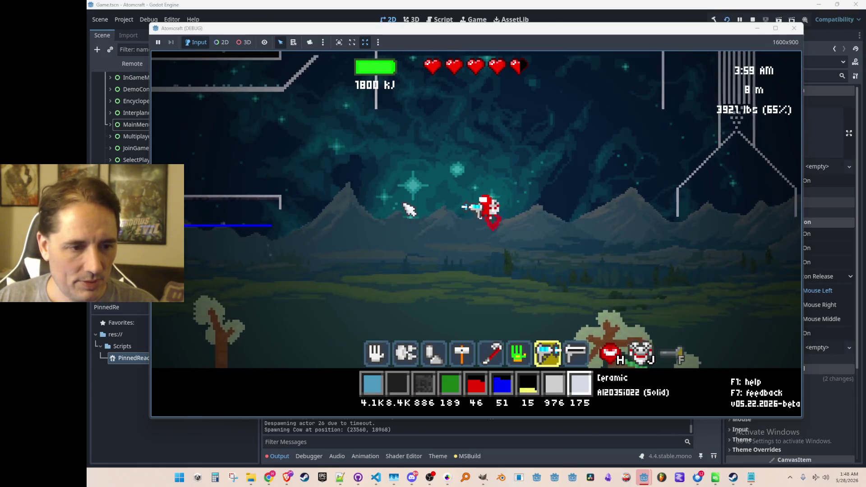
pyautogui.moveTo(363, 178)
pyautogui.mouseDown()
pyautogui.moveTo(358, 257)
pyautogui.moveTo(365, 251)
pyautogui.mouseUp()
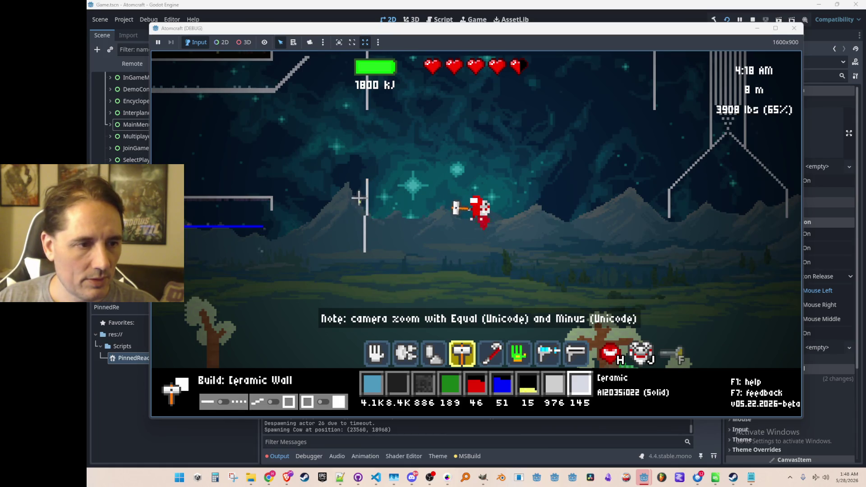
# Break apart the old grey wall with the Crowbar Tool.
pyautogui.press('5')
pyautogui.press('a')
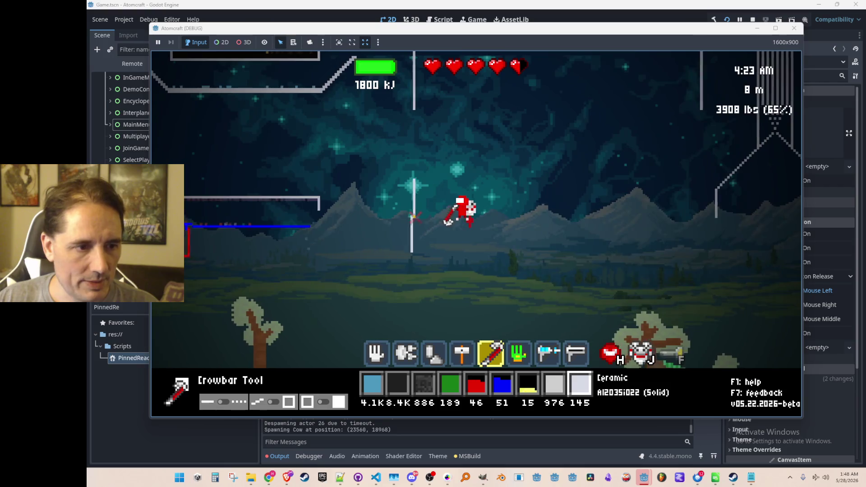
pyautogui.moveTo(421, 213)
pyautogui.mouseDown()
pyautogui.moveTo(437, 203)
pyautogui.moveTo(428, 276)
pyautogui.mouseUp()
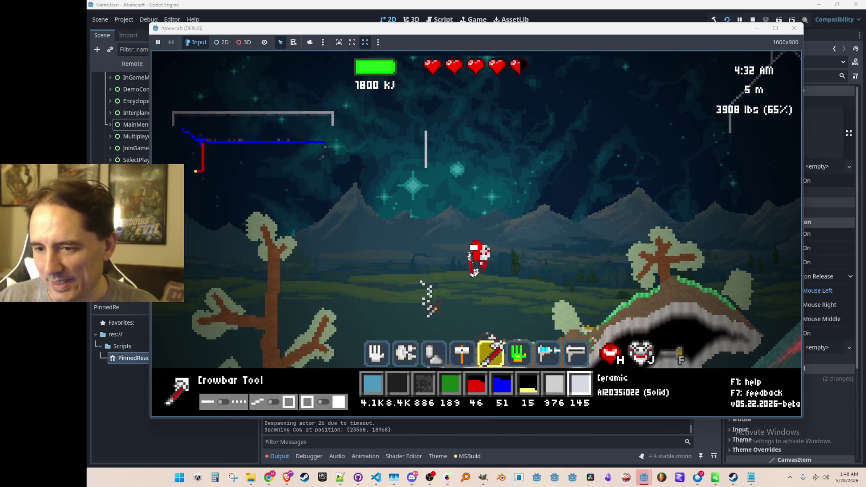
# Extend the ceramic wall upward and add the horizontal ceramic base, leaving Ceramic stock at 68.
pyautogui.press('4')
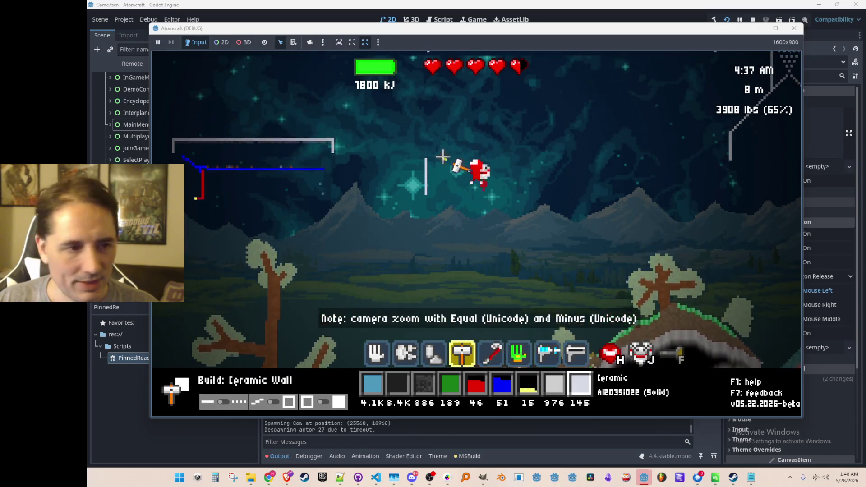
pyautogui.press('d')
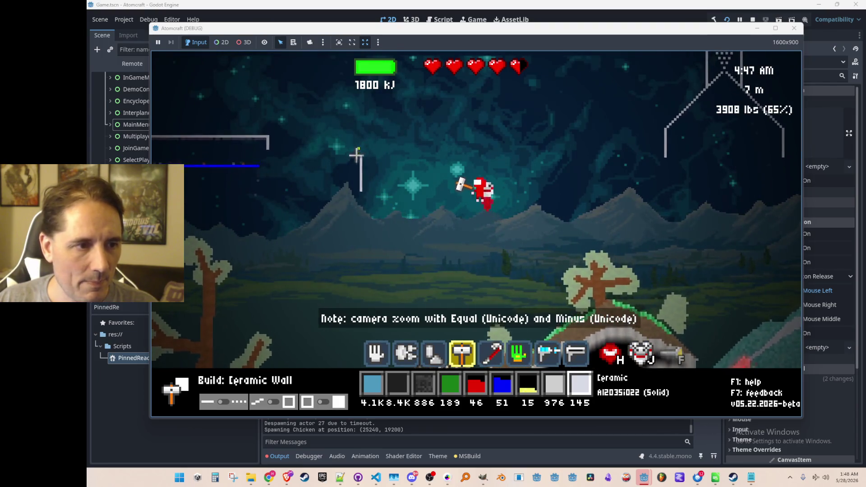
pyautogui.moveTo(359, 165)
pyautogui.moveTo(359, 163); pyautogui.dragTo(357, 137)
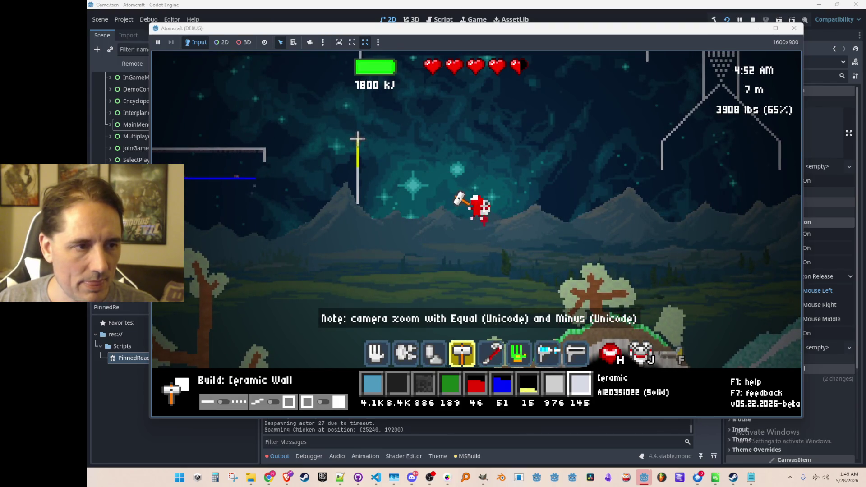
pyautogui.moveTo(357, 206)
pyautogui.mouseDown()
pyautogui.moveTo(432, 205)
pyautogui.moveTo(441, 193)
pyautogui.moveTo(441, 134)
pyautogui.mouseUp()
pyautogui.scroll(-2, 441, 134)
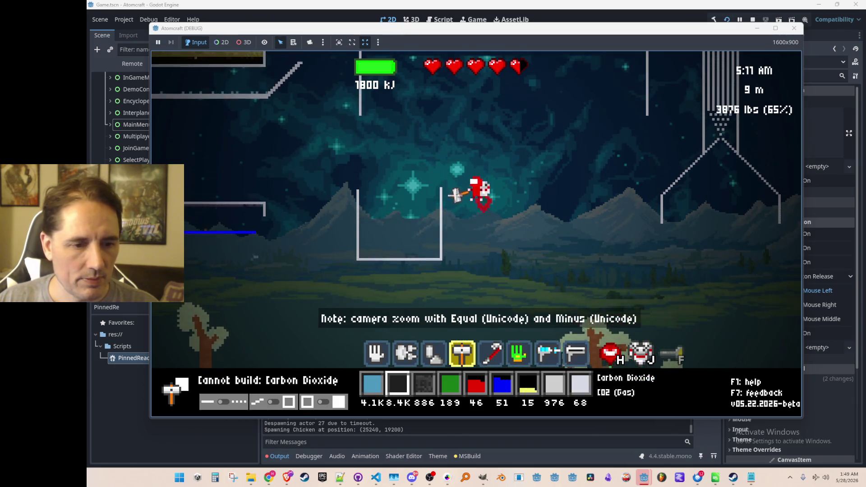
# Search the inventory for Berry.
pyautogui.press('i')
pyautogui.click(268, 140)
pyautogui.write('berry')
pyautogui.press('Return')
pyautogui.press('Escape')
pyautogui.press('Escape')
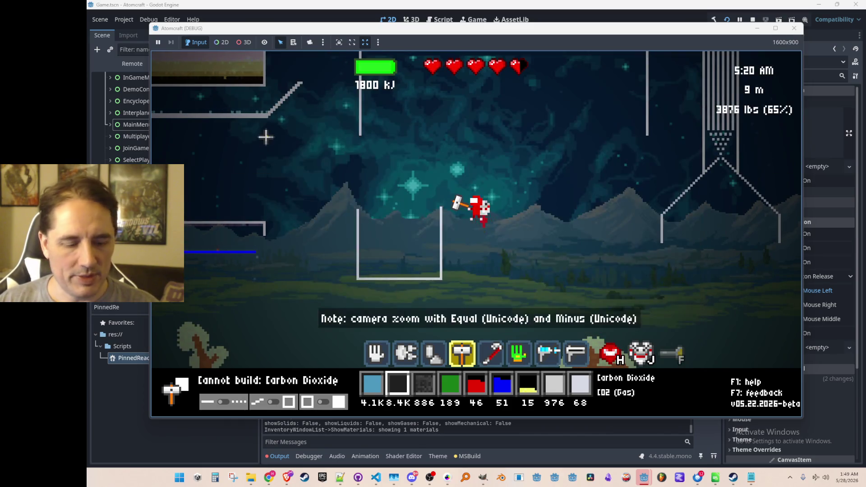
# Give the player berries with the console command 'give Berry', run twice.
pyautogui.press('Return')
pyautogui.write('give Berry')
pyautogui.press('Return')
pyautogui.write('g')
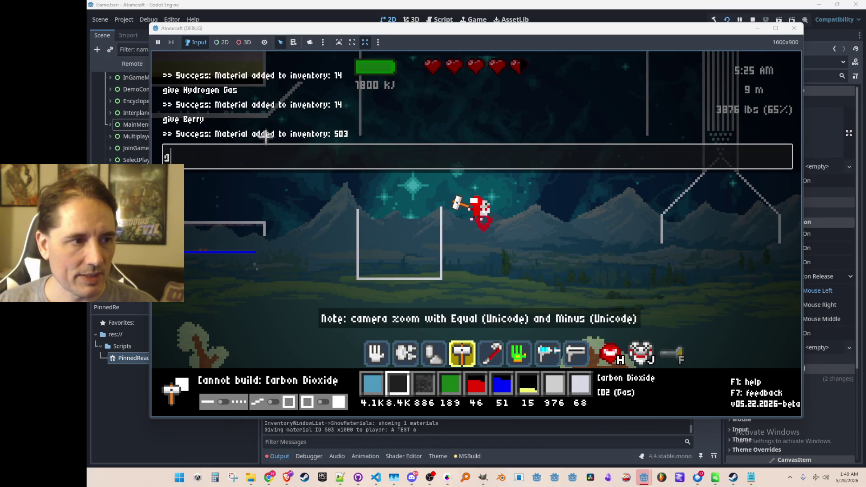
pyautogui.write('y')
pyautogui.press('Return')
# Assign Berry to the first material slot and pour berries into the ceramic container.
pyautogui.press('i')
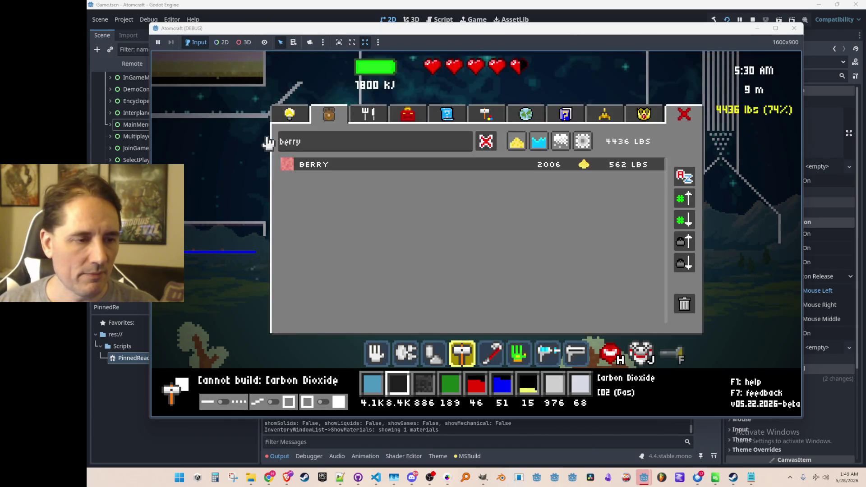
pyautogui.click(285, 162)
pyautogui.moveTo(390, 243)
pyautogui.mouseDown()
pyautogui.moveTo(383, 239)
pyautogui.moveTo(426, 249)
pyautogui.mouseUp()
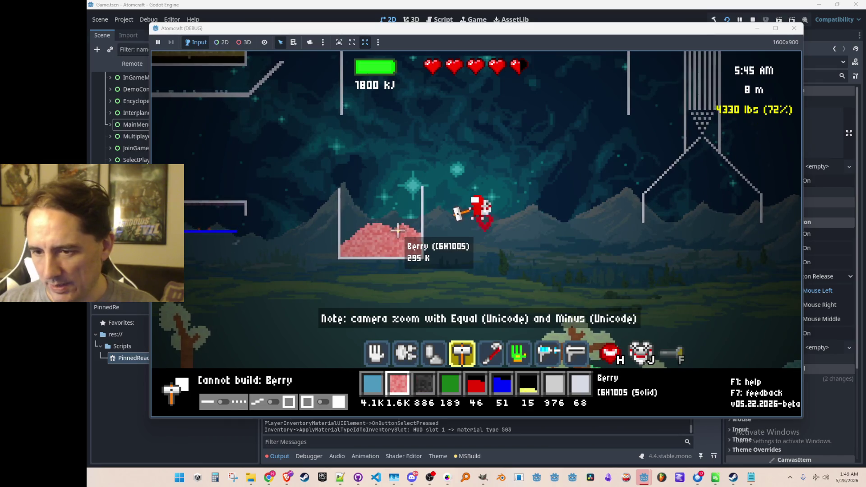
# Give the player Yeast through the console and assign Yeast to the HUD material slot.
pyautogui.press('i')
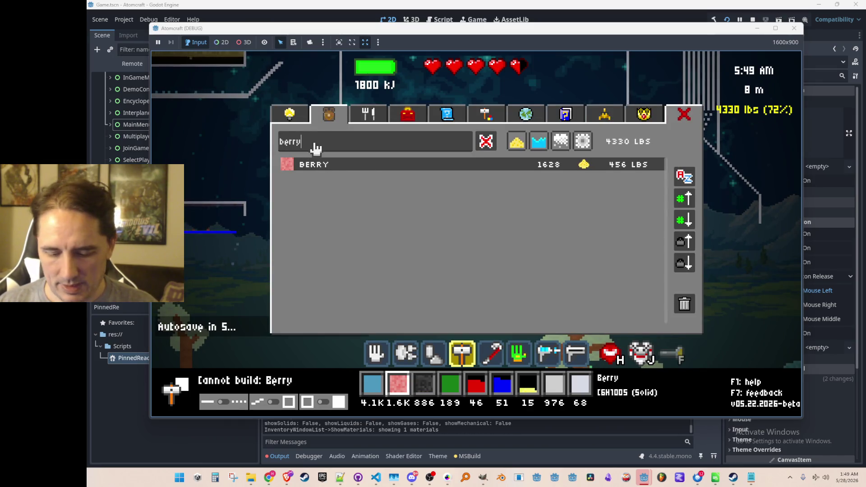
pyautogui.write('i')
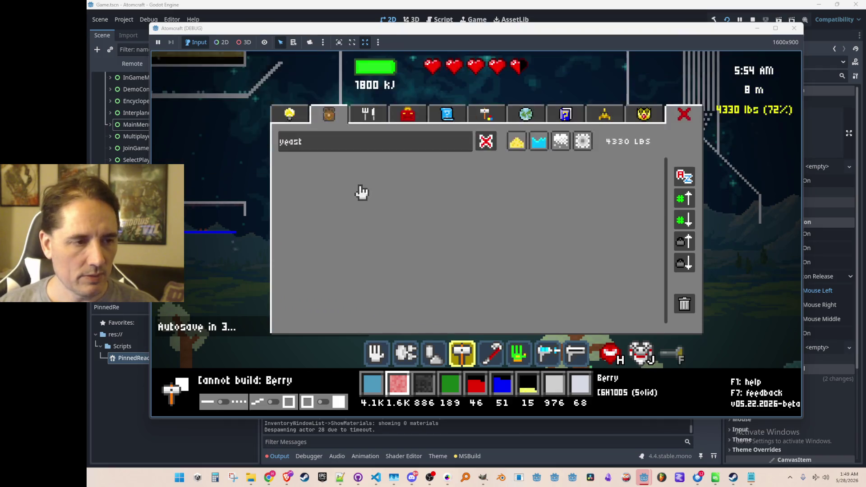
pyautogui.press('Escape')
pyautogui.press('`')
pyautogui.press('BackSpace')
pyautogui.write('st')
pyautogui.press('Return')
pyautogui.press('i')
pyautogui.click(339, 170)
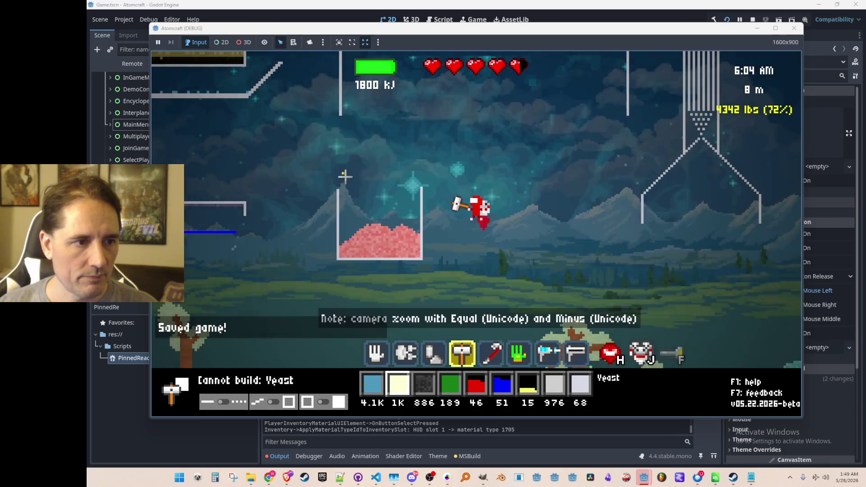
# Drop a layer of yeast onto the berries in the container.
pyautogui.scroll(3, 374, 178)
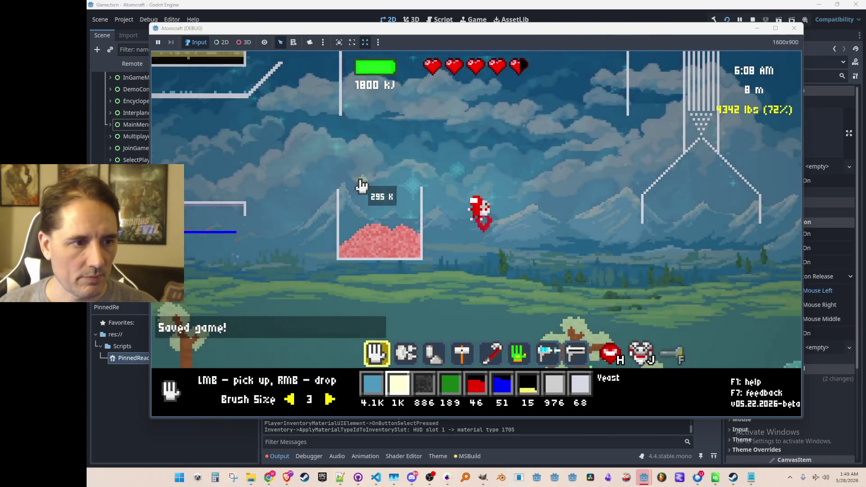
pyautogui.rightClick(349, 216)
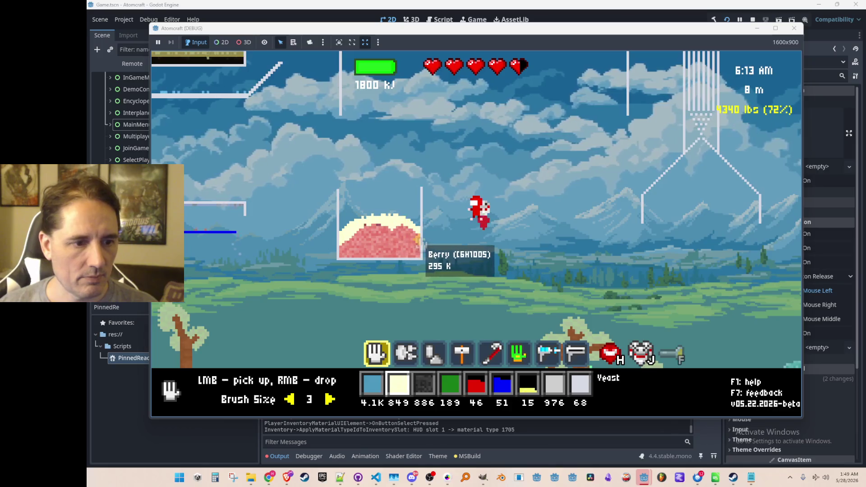
pyautogui.scroll(2, 419, 243)
pyautogui.scroll(1, 417, 243)
pyautogui.scroll(-1, 415, 245)
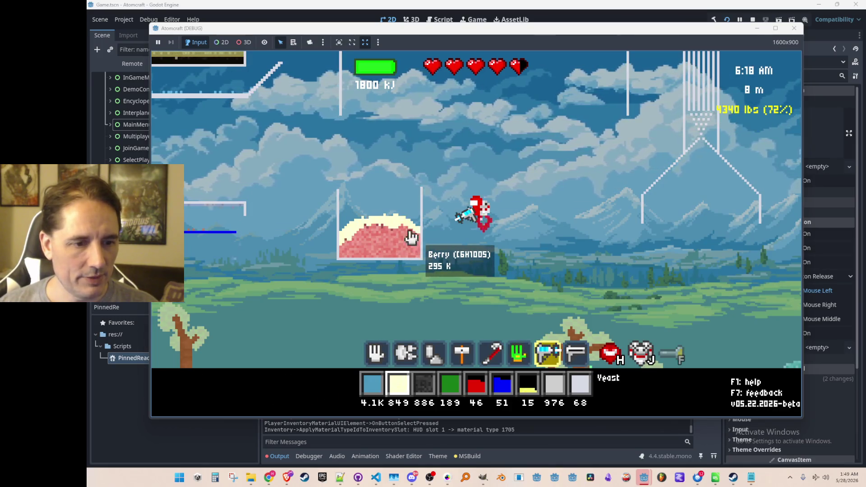
# Equip the Blender Gun from the inventory's Toolbox page.
pyautogui.press('i')
pyautogui.click(416, 119)
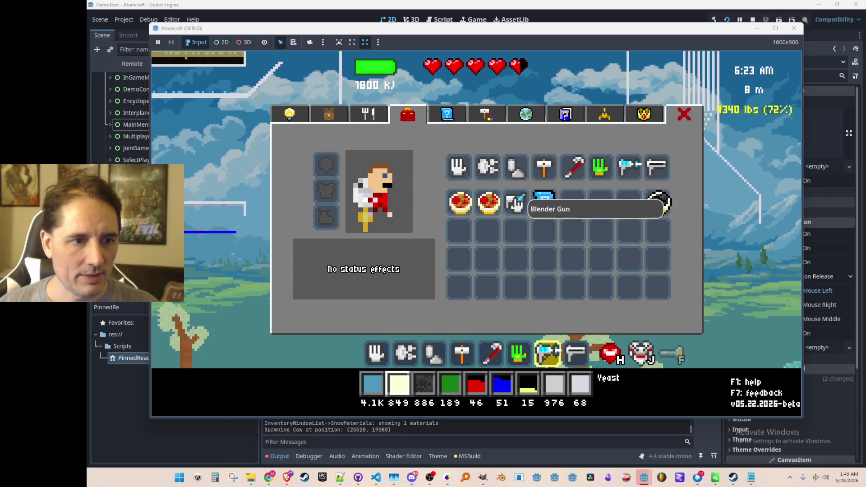
pyautogui.press('i')
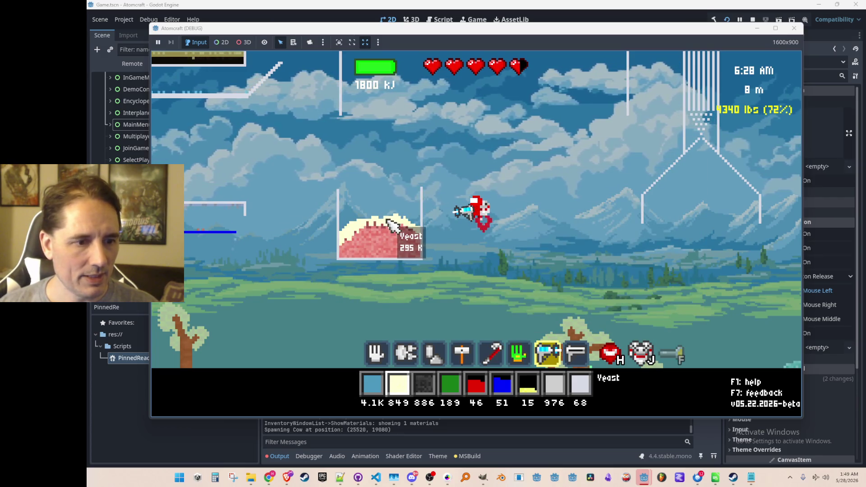
pyautogui.press('i')
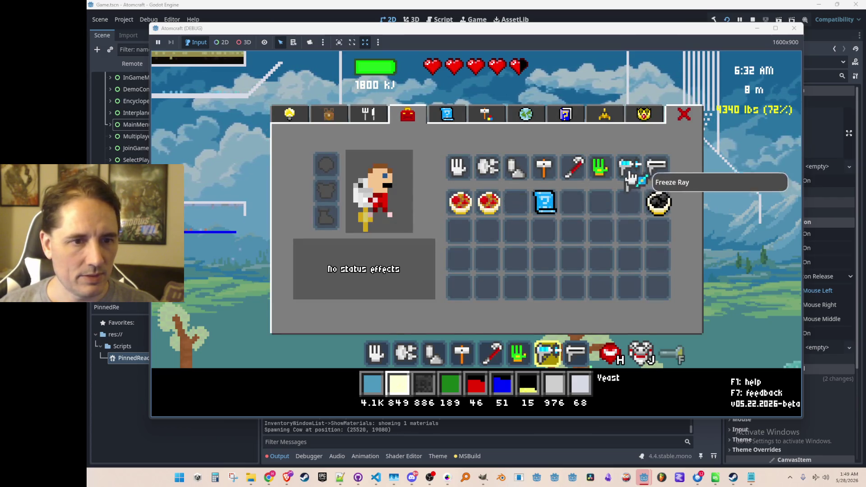
pyautogui.click(558, 204)
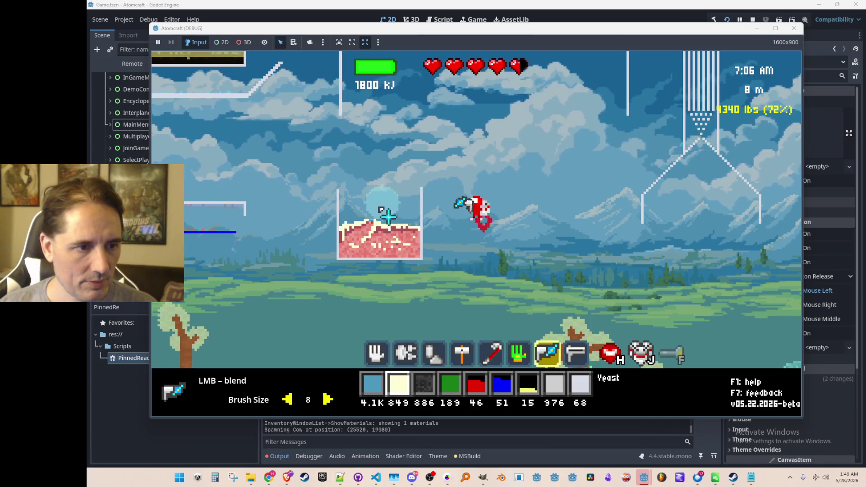
# Blend the berries and yeast with the Blender Gun, then test the crowbar on the berry pile.
pyautogui.moveTo(386, 228); pyautogui.dragTo(359, 227)
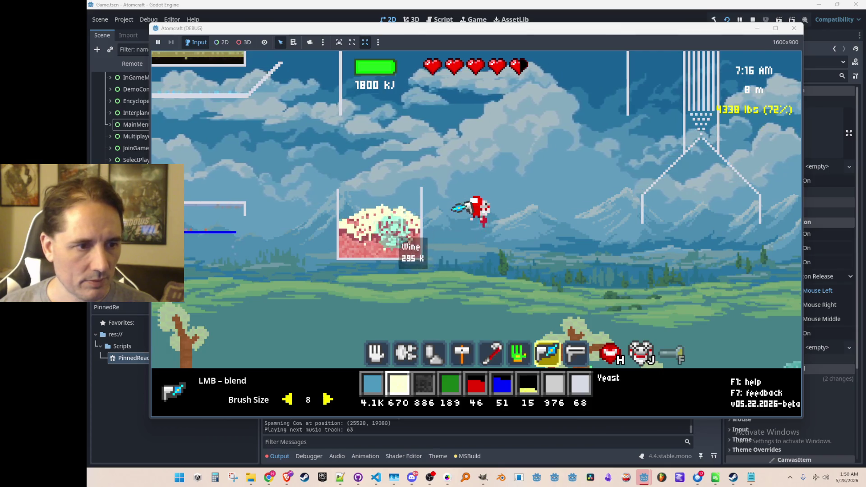
pyautogui.scroll(-2, 401, 239)
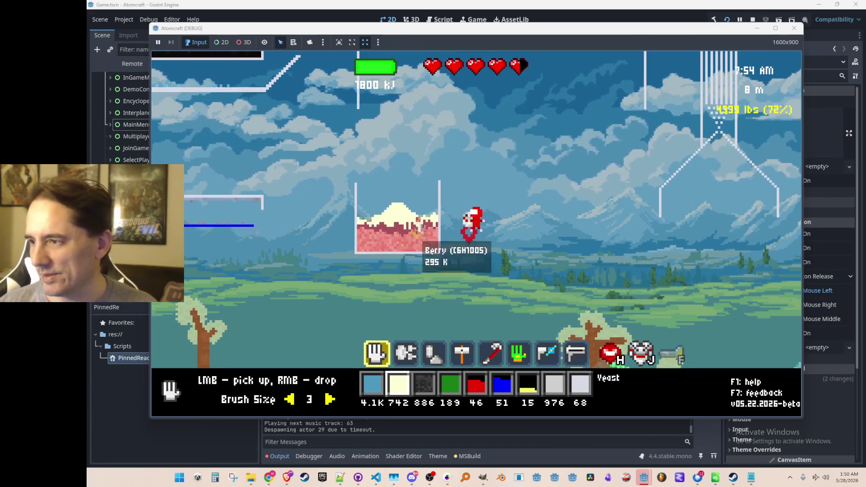
pyautogui.scroll(8, 401, 254)
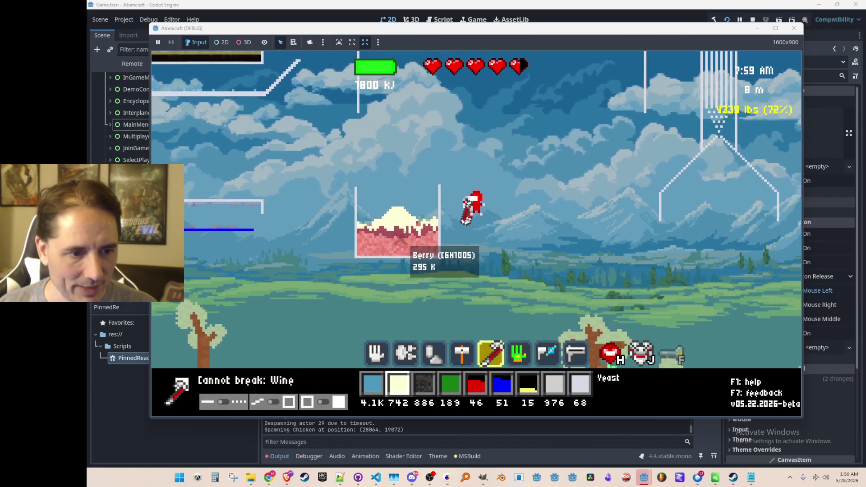
pyautogui.scroll(-4, 427, 247)
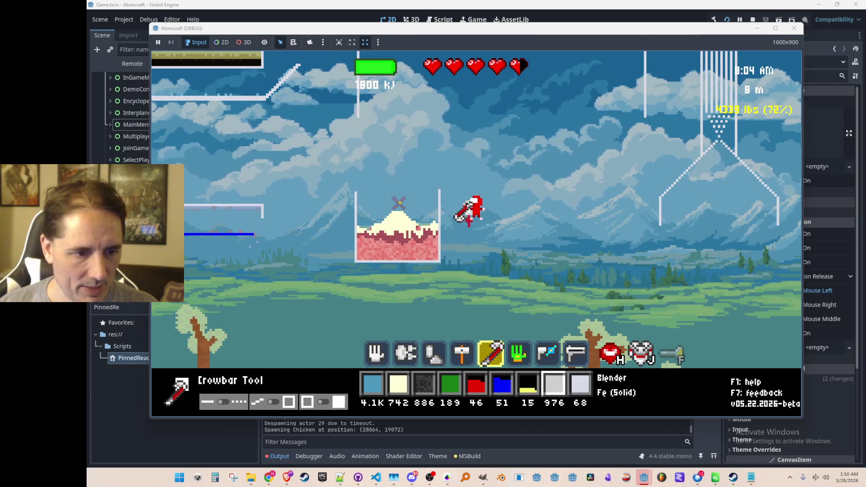
pyautogui.click(398, 207)
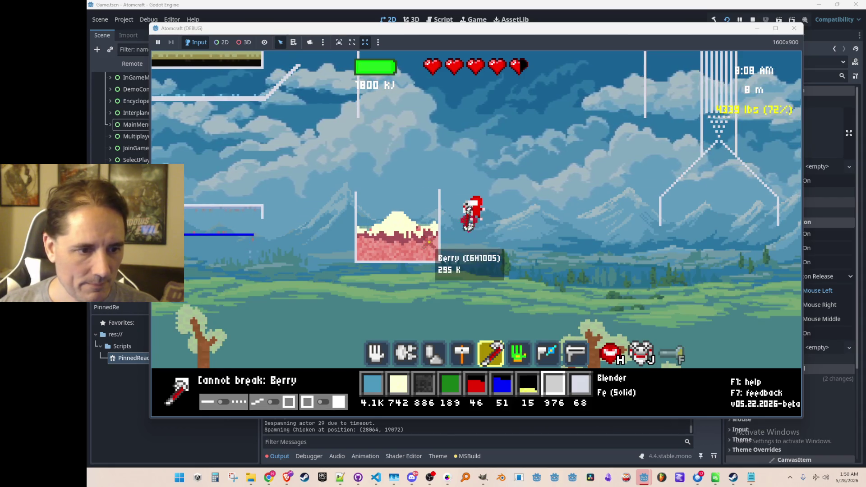
pyautogui.scroll(-1, 427, 243)
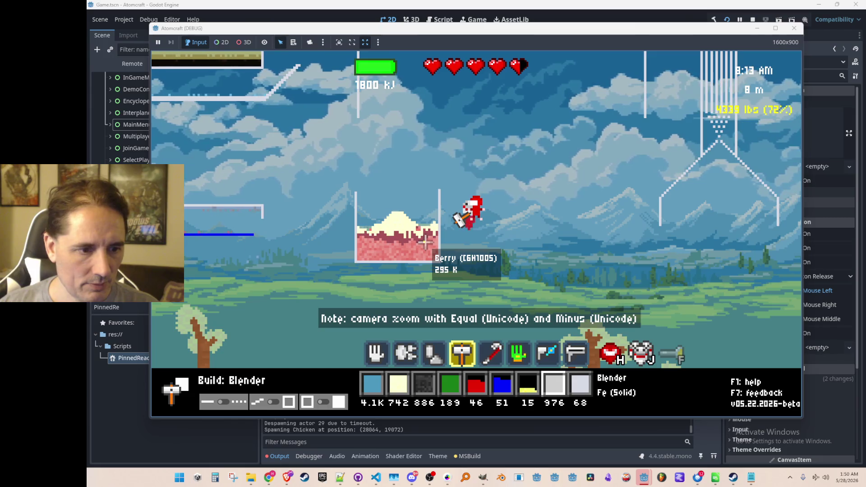
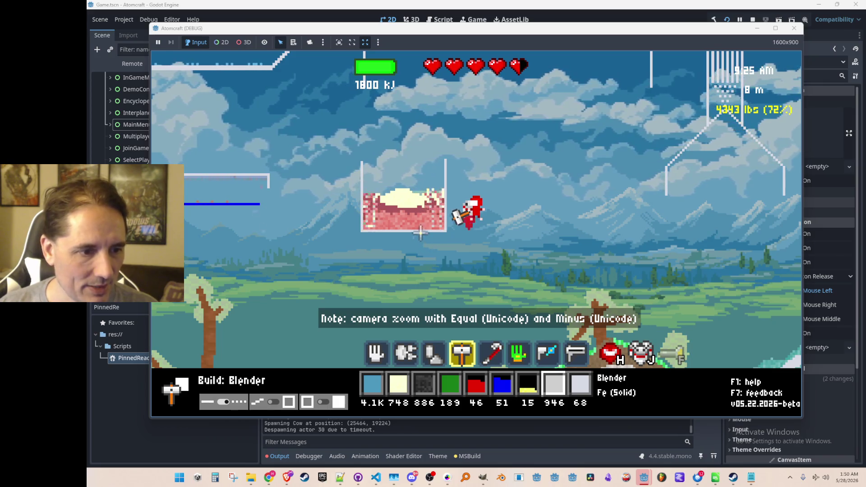
# Cycle through the hand, build and hammer tools with hotbar keys 1, 2 and 4.
pyautogui.press('1')
pyautogui.press('2')
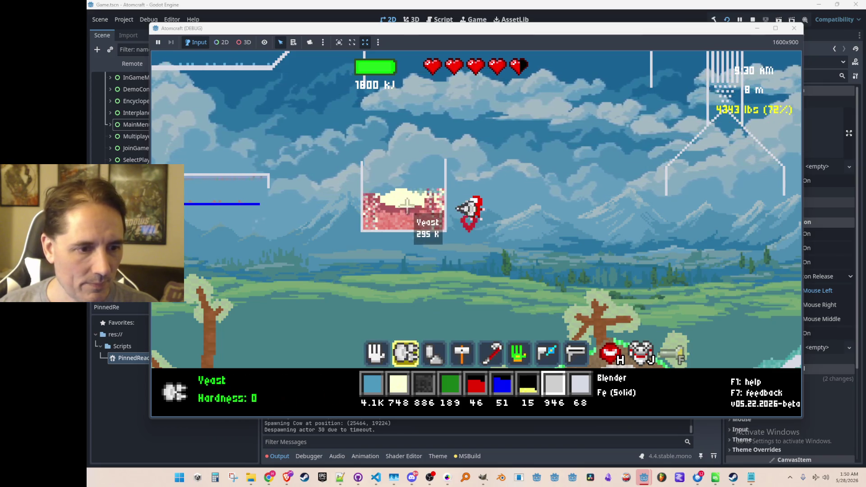
pyautogui.press('4')
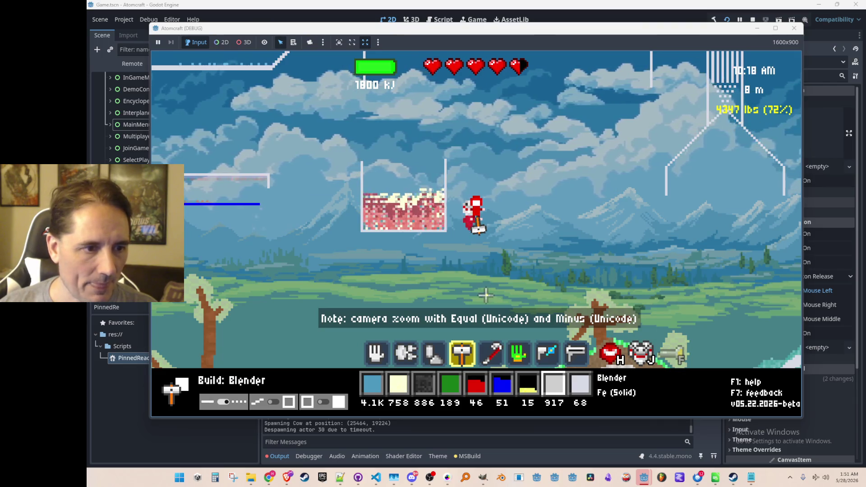
pyautogui.scroll(1, 486, 296)
# Slot Berry as the active material and drop more yeast onto the berry pile.
pyautogui.press('i')
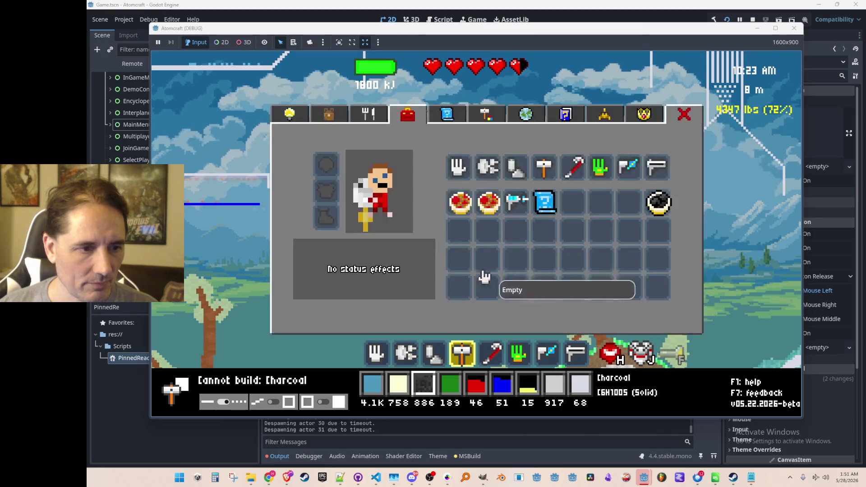
pyautogui.click(329, 116)
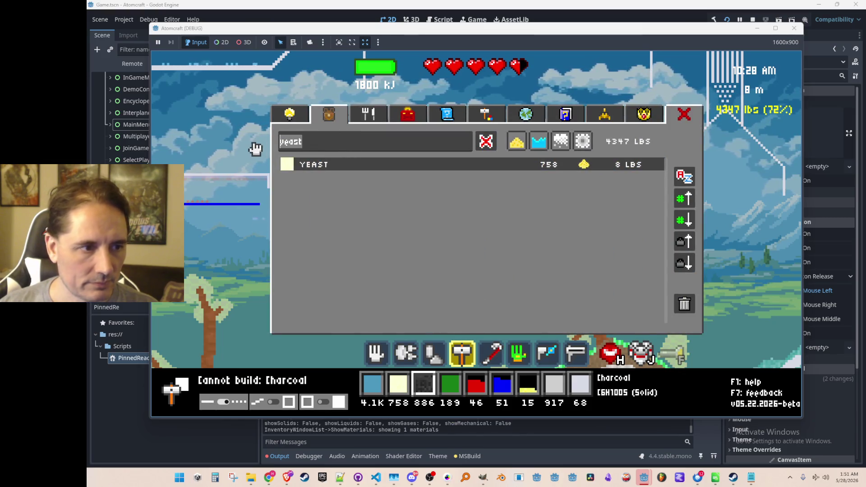
pyautogui.click(323, 168)
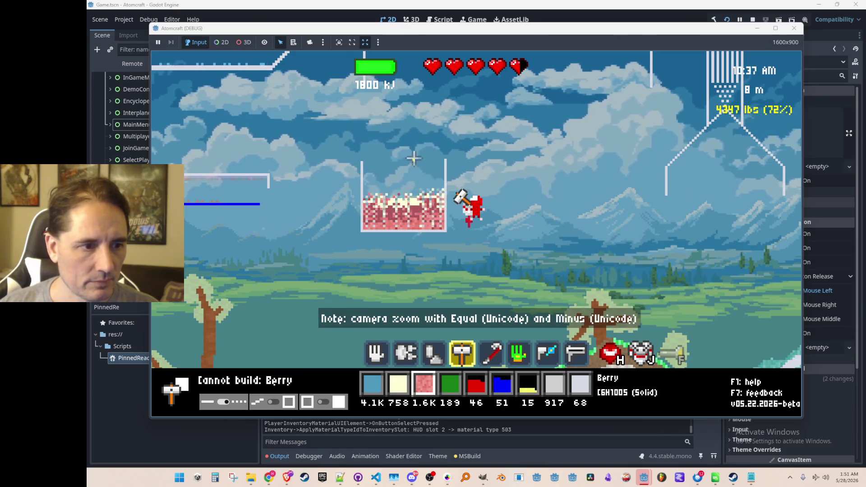
pyautogui.scroll(1, 407, 184)
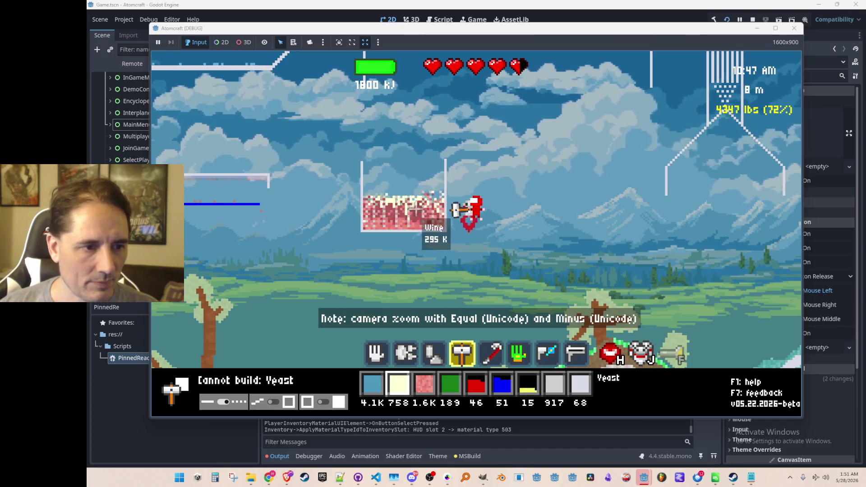
pyautogui.scroll(3, 414, 198)
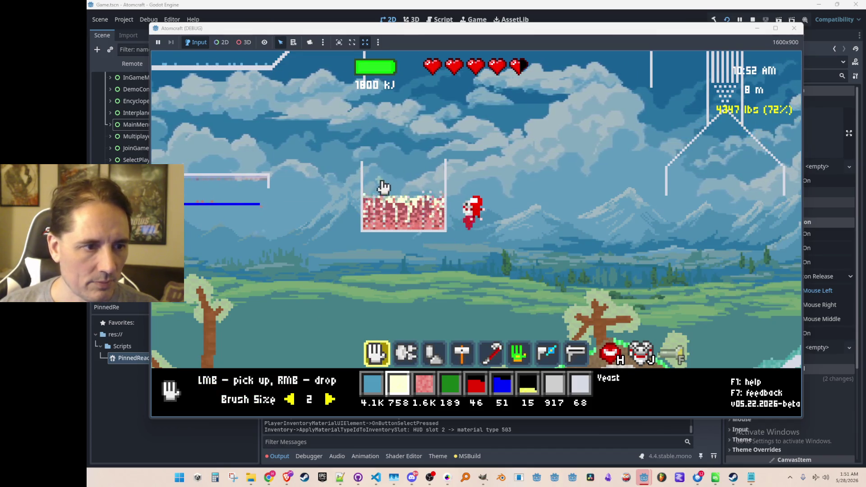
pyautogui.rightClick(418, 187)
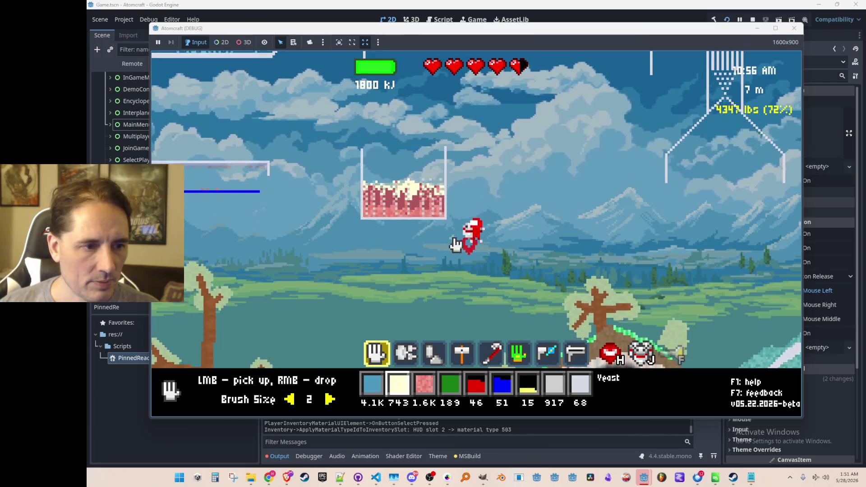
pyautogui.press('1')
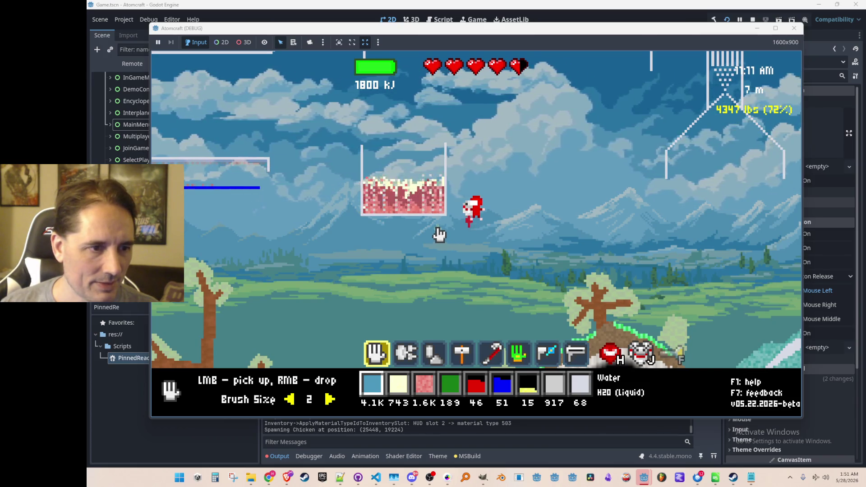
# Search materials for 'mat', slot Match Filter, and build it beneath the berry vat.
pyautogui.press('i')
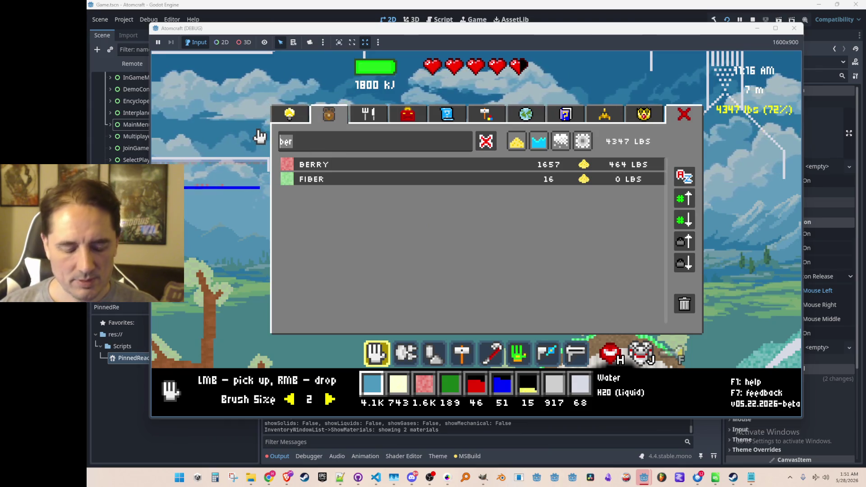
pyautogui.press('BackSpace')
pyautogui.press('BackSpace')
pyautogui.press('BackSpace')
pyautogui.write('mat')
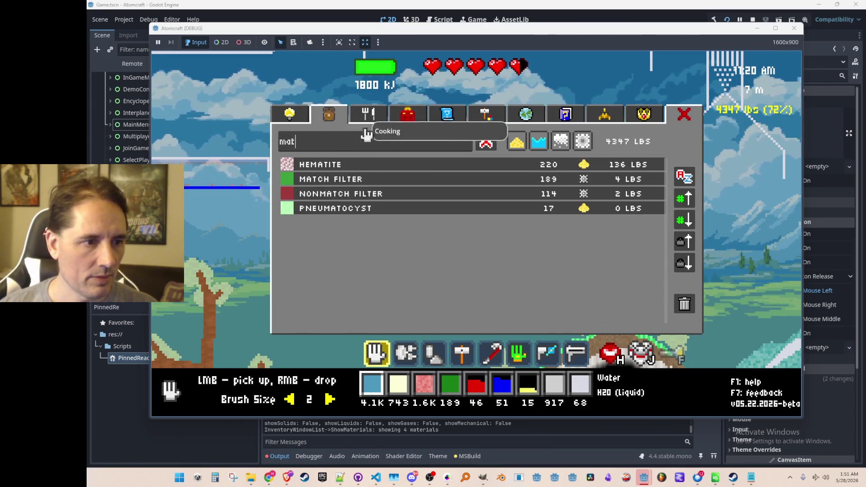
pyautogui.click(374, 179)
pyautogui.press('i')
pyautogui.press('2')
pyautogui.scroll(1, 412, 233)
pyautogui.scroll(-3, 410, 230)
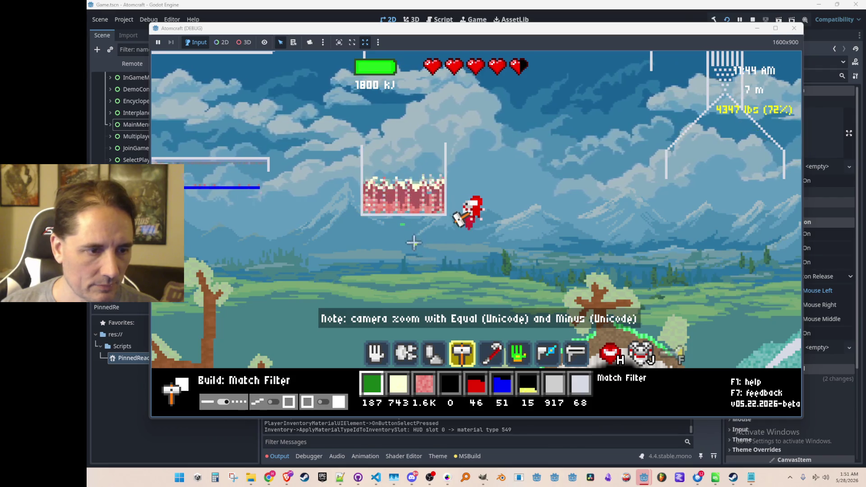
# Set the match filter's material to Wine.
pyautogui.press('r')
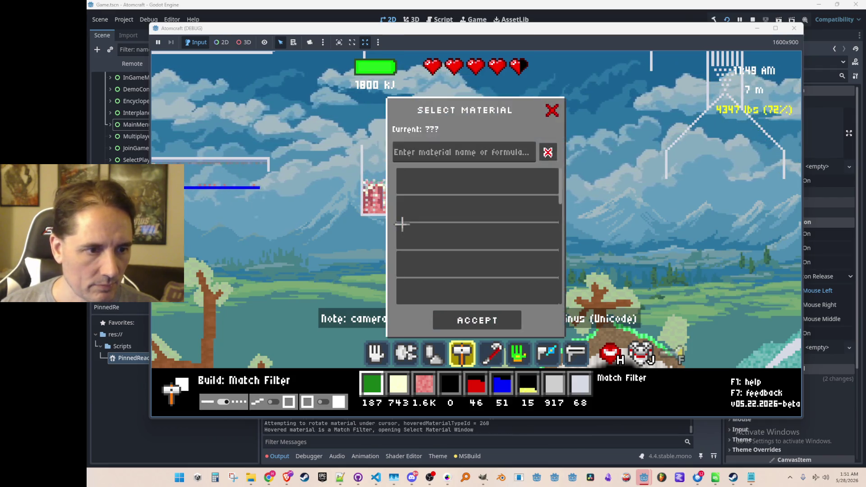
pyautogui.write('wine')
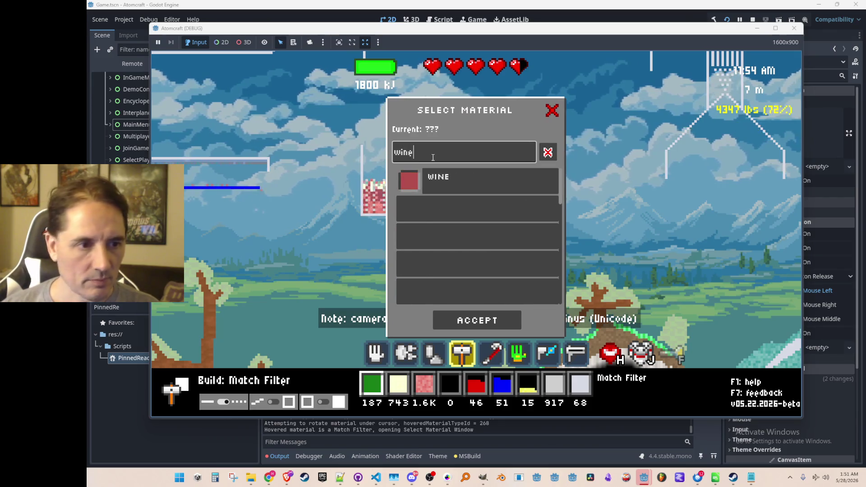
pyautogui.click(477, 319)
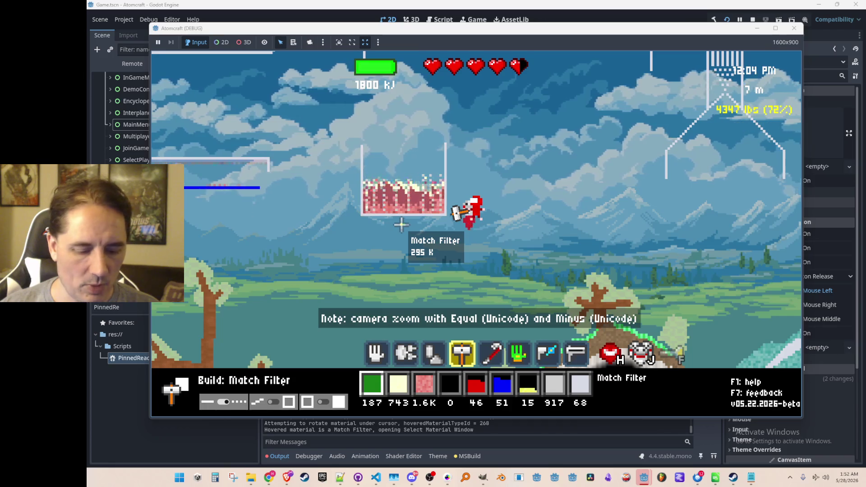
pyautogui.press('r')
pyautogui.click(455, 177)
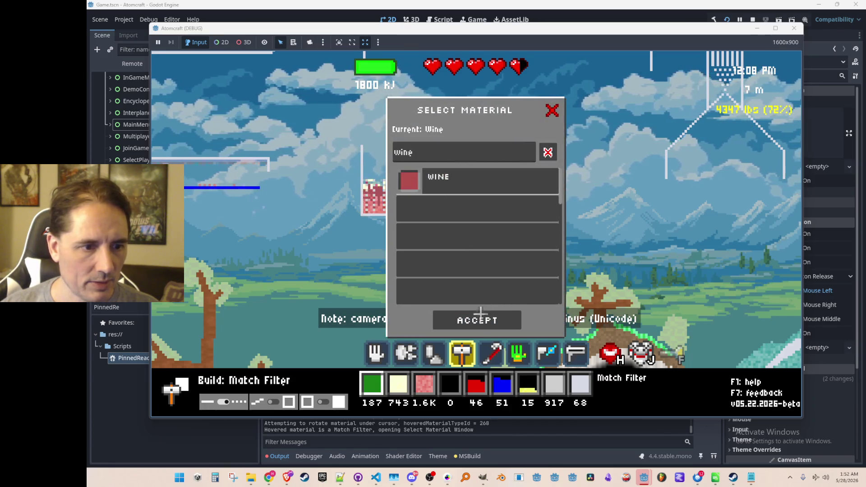
pyautogui.click(479, 311)
# Build a Ceramic Wall extending down from the vat.
pyautogui.press('8')
pyautogui.press('9')
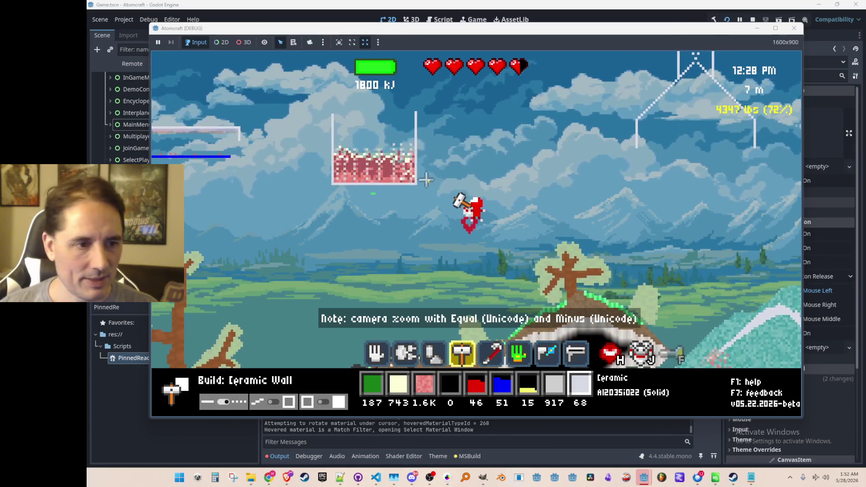
pyautogui.moveTo(387, 162)
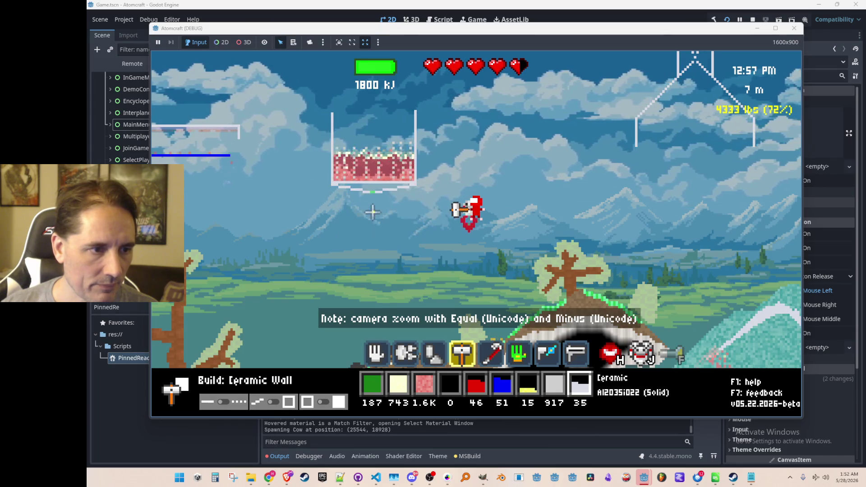
pyautogui.moveTo(413, 208)
pyautogui.mouseDown()
pyautogui.moveTo(415, 254)
pyautogui.moveTo(333, 252)
pyautogui.mouseUp()
pyautogui.press('`')
# Restock ceramic with the console command 'give Ceramic'.
pyautogui.write('gi')
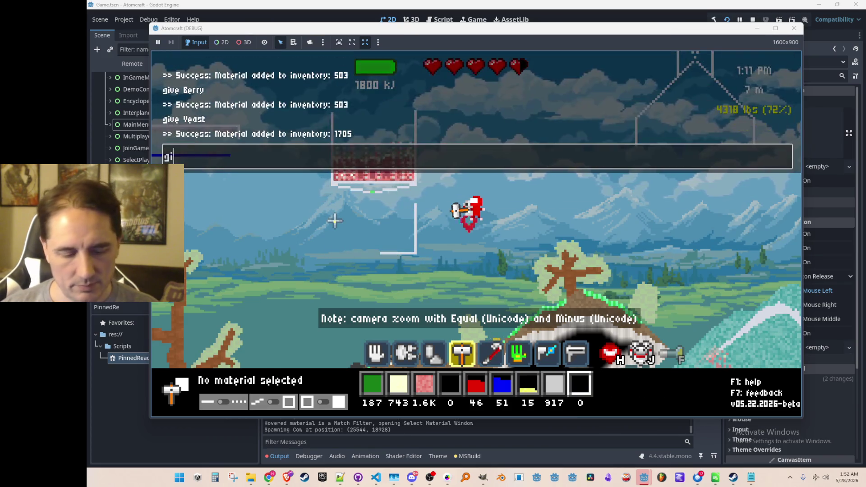
pyautogui.write('ve Ceramic')
pyautogui.press('Return')
pyautogui.write('gi')
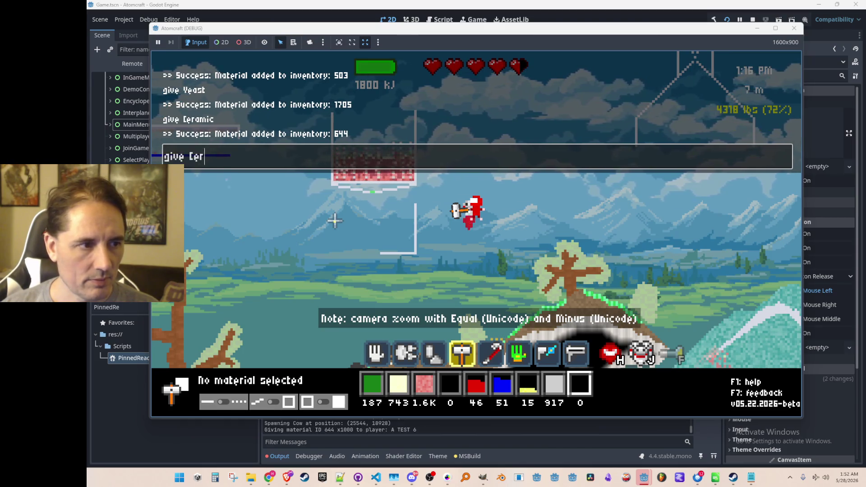
pyautogui.write('amic')
pyautogui.press('Return')
pyautogui.press('`')
# Build a vertical ceramic wall below the vat and rework the ceramic along its bottom.
pyautogui.press('4')
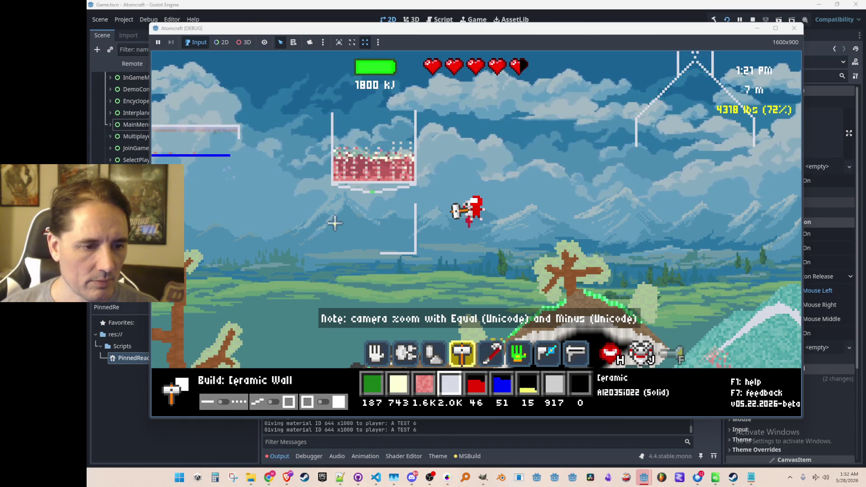
pyautogui.moveTo(333, 204)
pyautogui.mouseDown()
pyautogui.moveTo(332, 252)
pyautogui.moveTo(385, 252)
pyautogui.mouseUp()
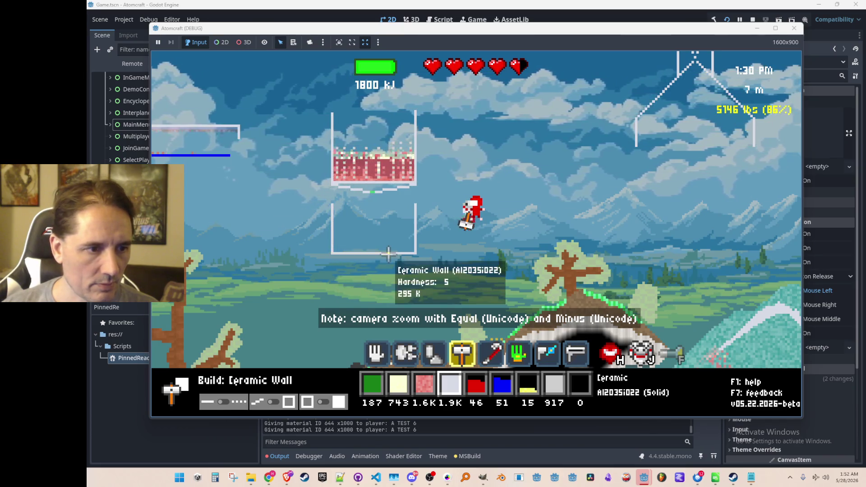
pyautogui.scroll(-1, 361, 203)
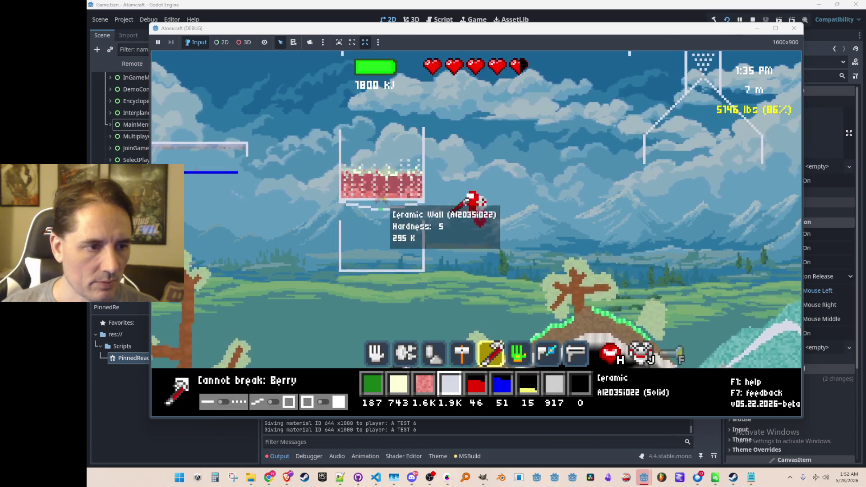
pyautogui.moveTo(343, 202); pyautogui.dragTo(425, 203)
pyautogui.scroll(3, 408, 234)
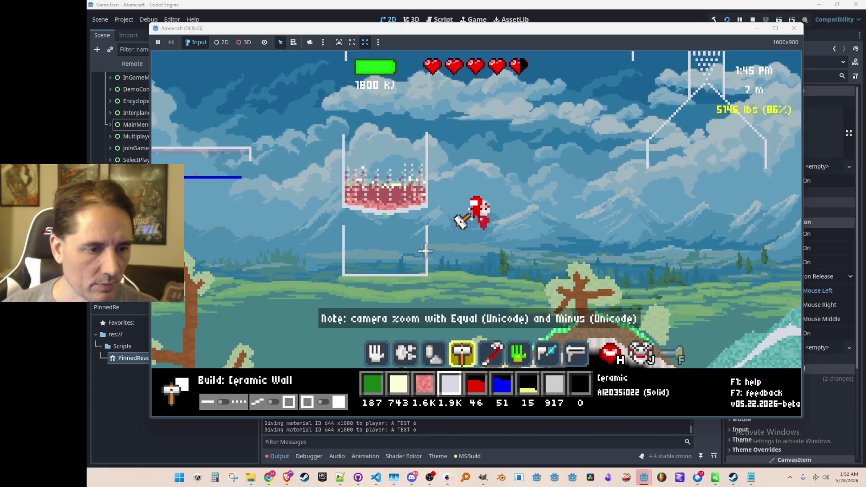
pyautogui.scroll(1, 407, 235)
pyautogui.moveTo(388, 211)
pyautogui.mouseDown()
pyautogui.moveTo(359, 205)
pyautogui.moveTo(431, 209)
pyautogui.moveTo(392, 207)
pyautogui.moveTo(417, 211)
pyautogui.moveTo(448, 199)
pyautogui.moveTo(455, 240)
pyautogui.mouseUp()
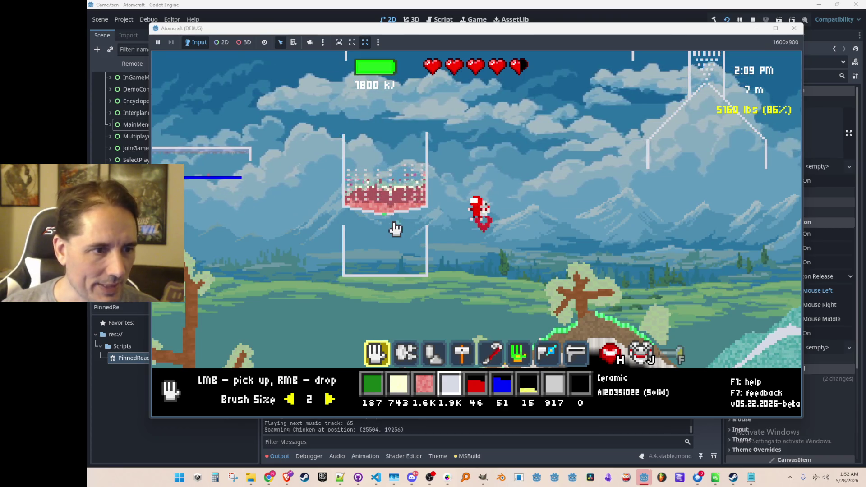
pyautogui.scroll(2, 403, 210)
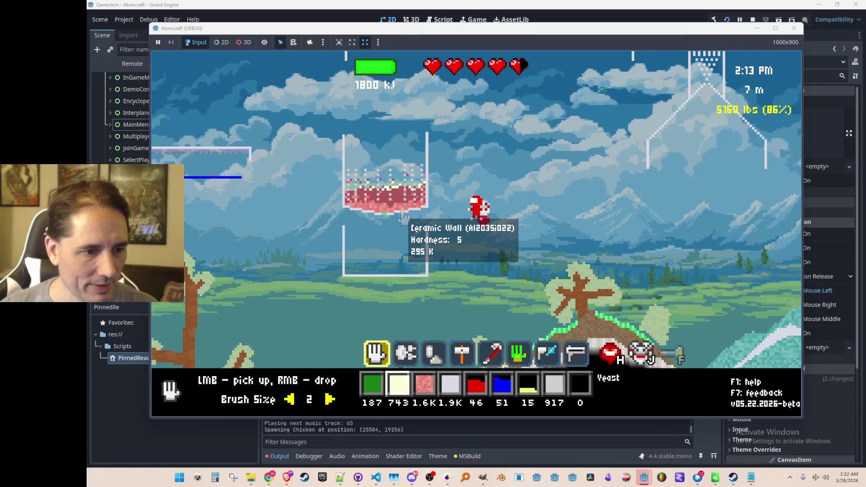
pyautogui.scroll(-6, 406, 235)
pyautogui.press('4')
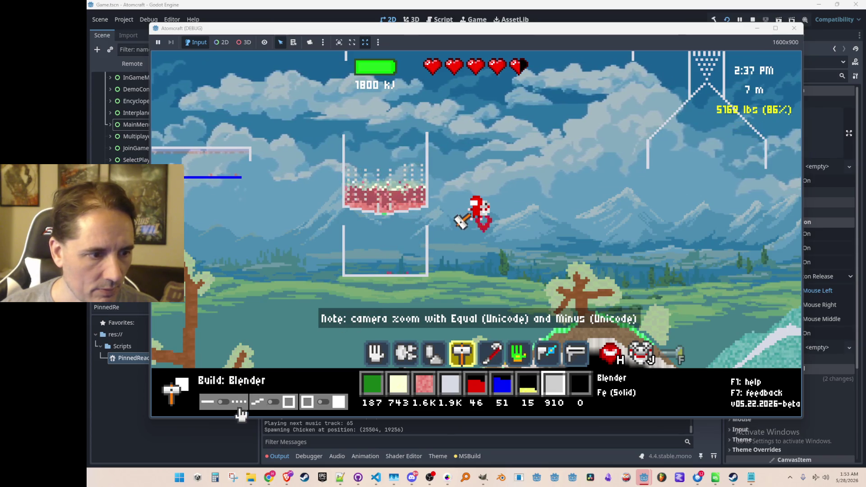
# Drop berries and extra yeast into the upper vat.
pyautogui.press('5')
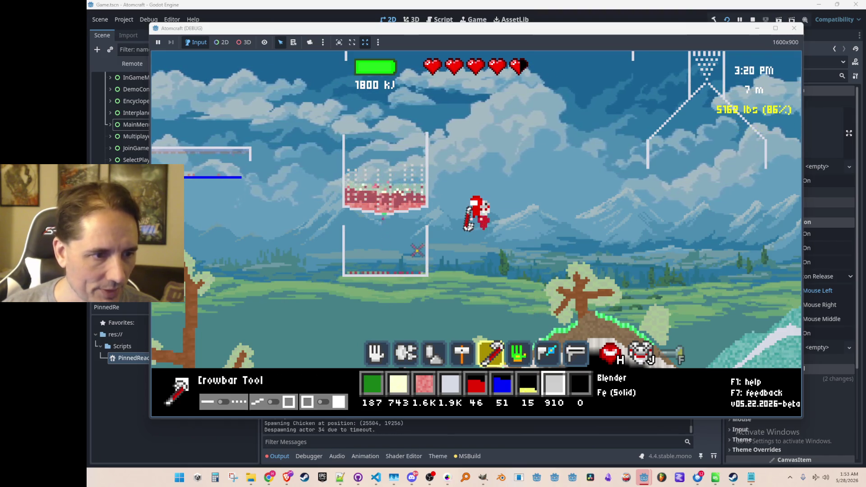
pyautogui.scroll(5, 405, 253)
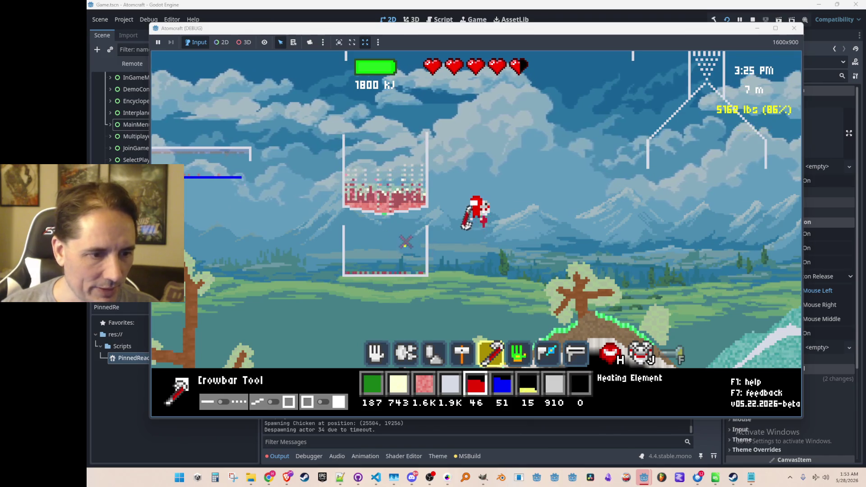
pyautogui.scroll(4, 406, 246)
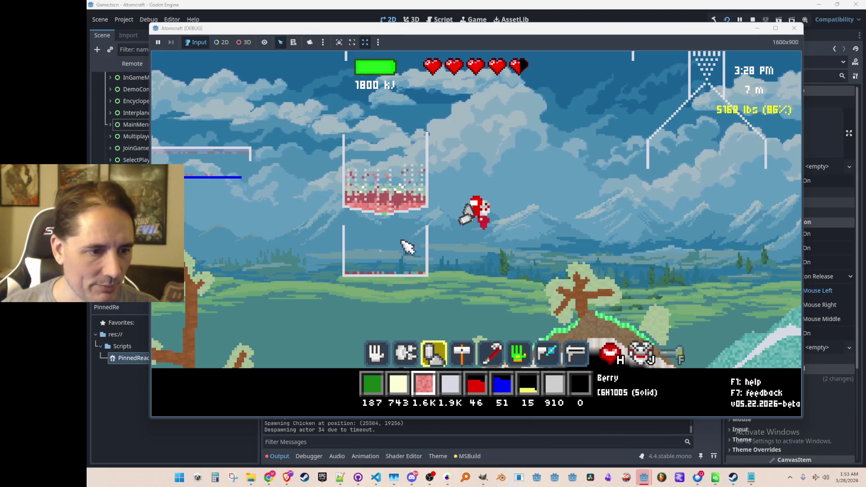
pyautogui.rightClick(374, 151)
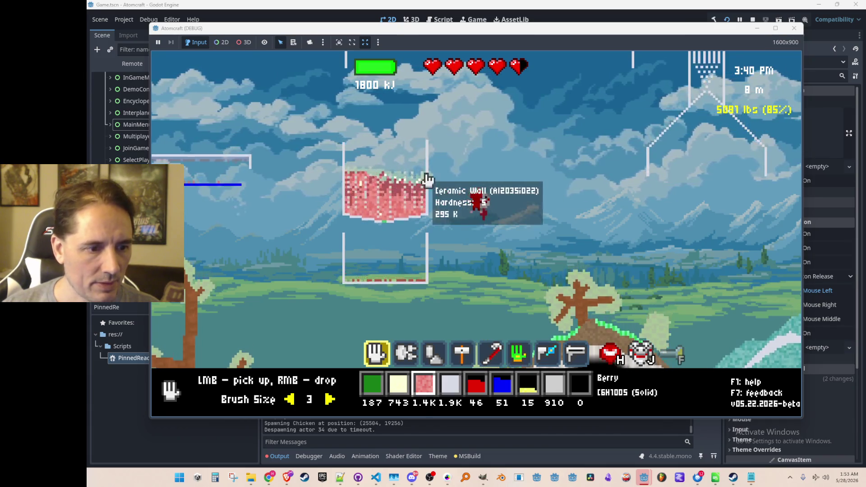
pyautogui.scroll(1, 426, 178)
pyautogui.rightClick(388, 155)
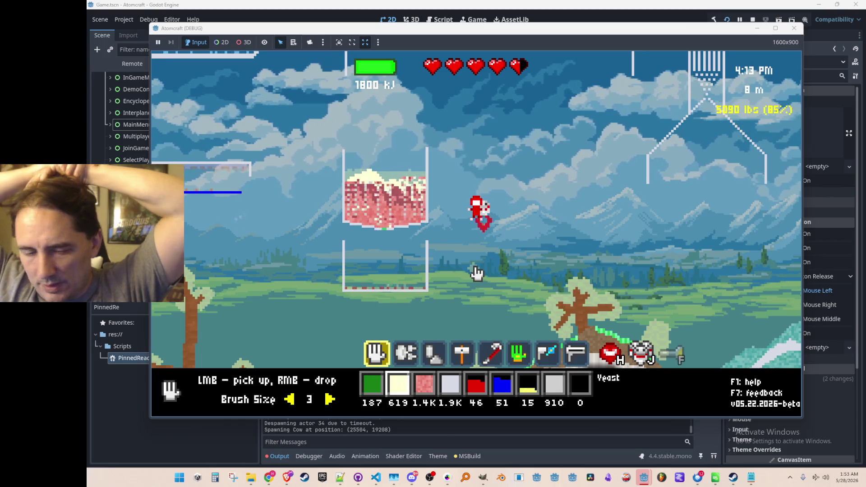
pyautogui.rightClick(401, 150)
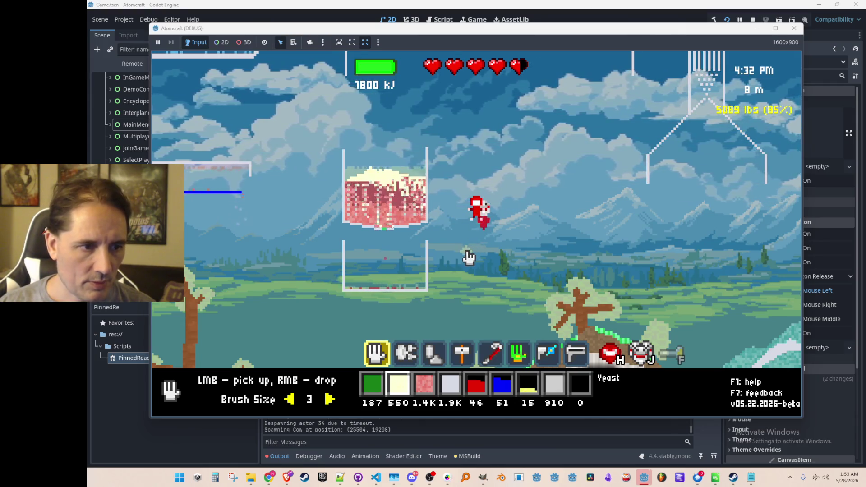
# Build Blender blocks into the berry vat.
pyautogui.moveTo(396, 288)
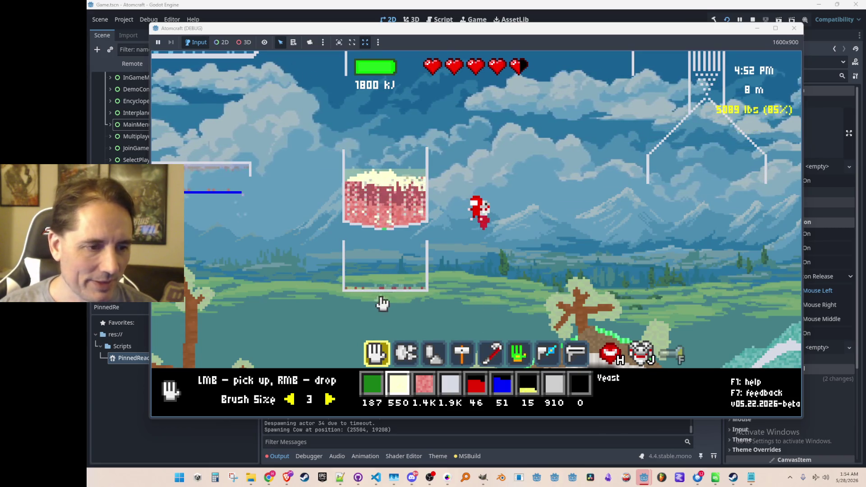
pyautogui.scroll(2, 376, 287)
pyautogui.scroll(5, 375, 287)
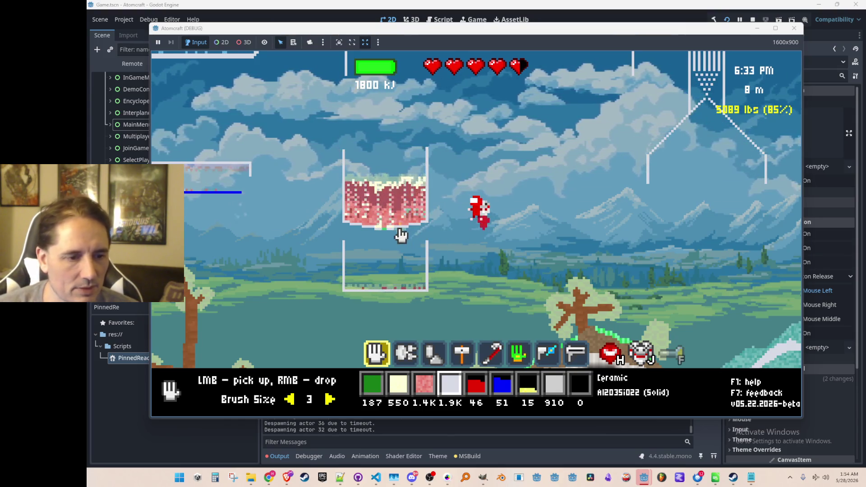
pyautogui.scroll(-4, 400, 234)
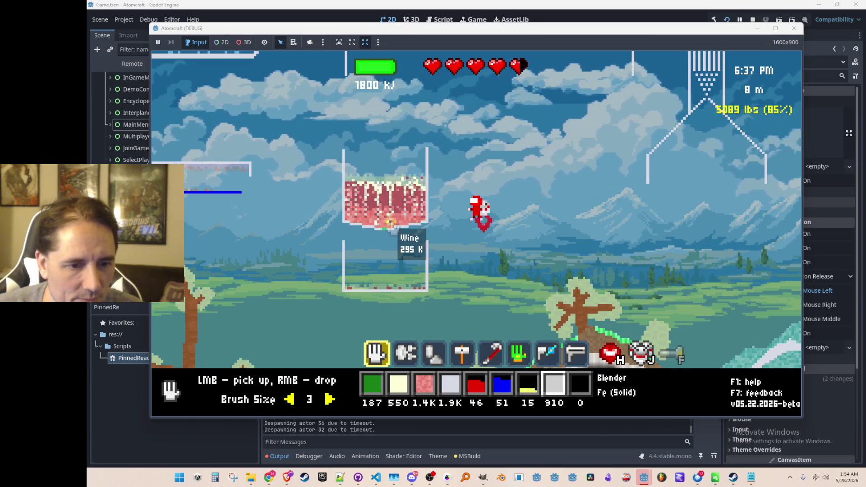
pyautogui.scroll(-3, 390, 223)
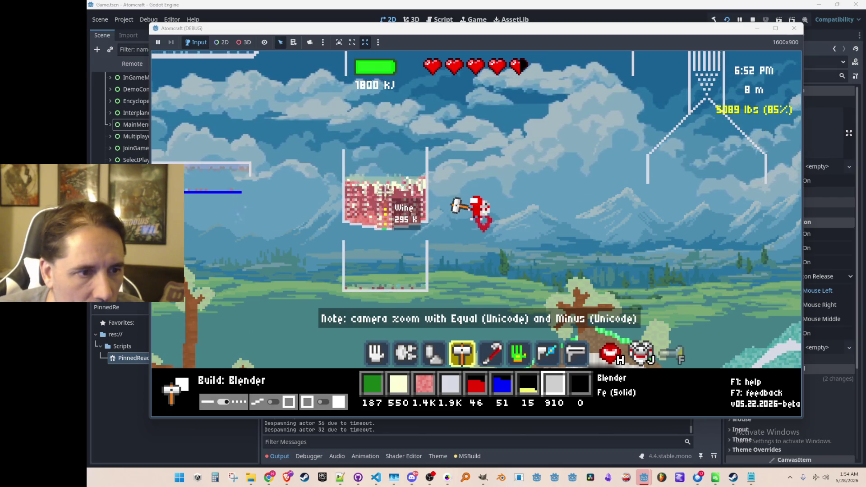
pyautogui.click(384, 192)
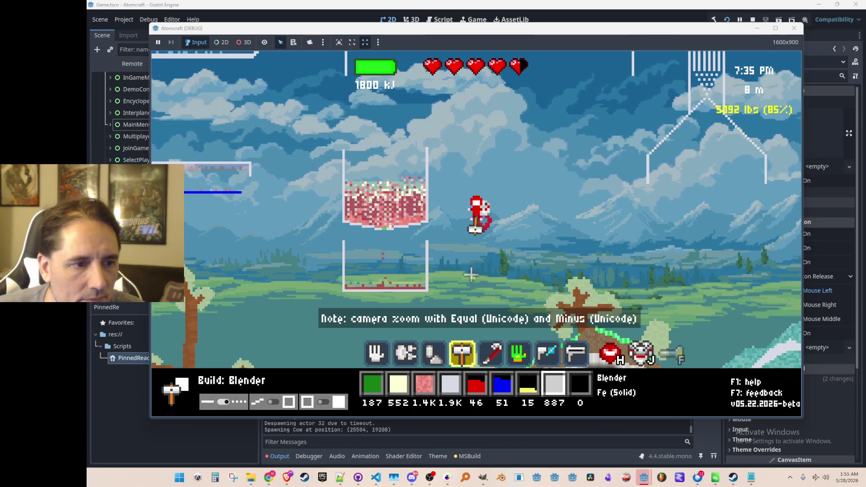
# With the hand tool at brush size 2, alternate adding Yeast and Berry to the upper vat.
pyautogui.scroll(1, 471, 269)
pyautogui.scroll(-4, 467, 267)
pyautogui.press('1')
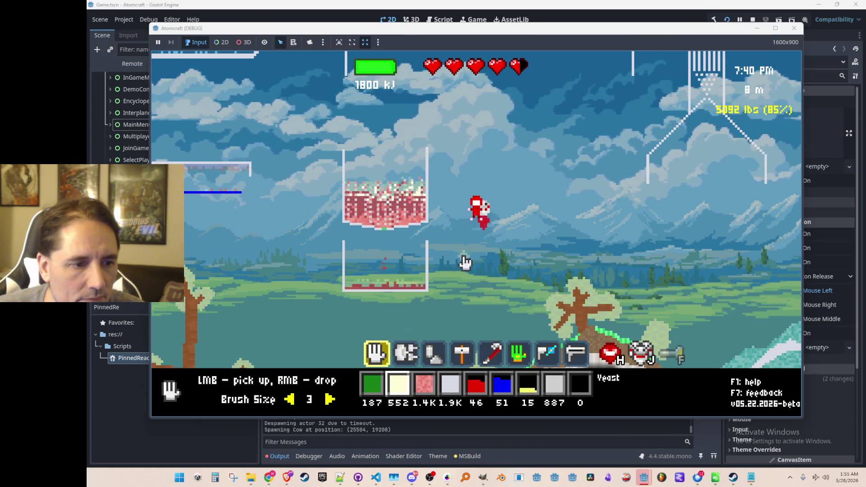
pyautogui.press('-')
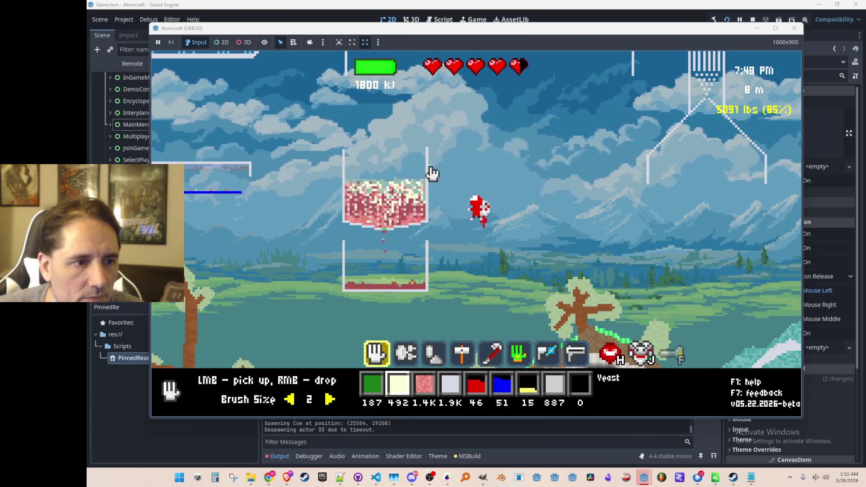
pyautogui.scroll(-1, 419, 174)
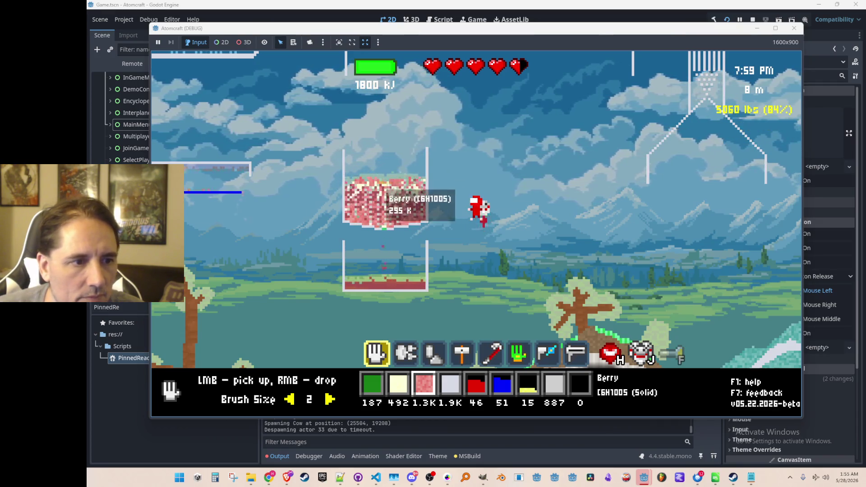
pyautogui.scroll(1, 408, 178)
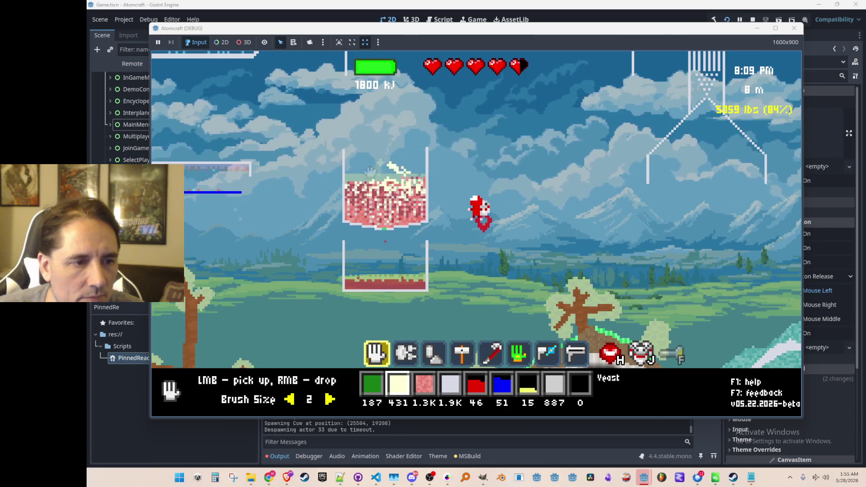
pyautogui.scroll(-1, 392, 167)
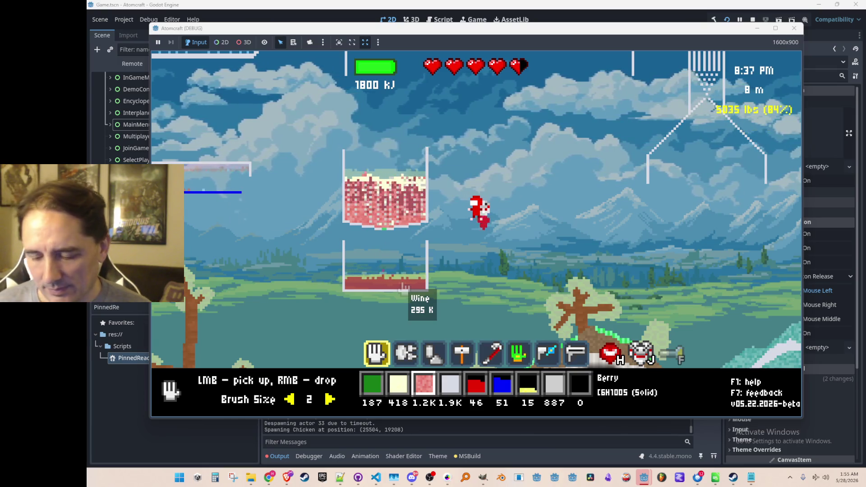
pyautogui.scroll(3, 404, 287)
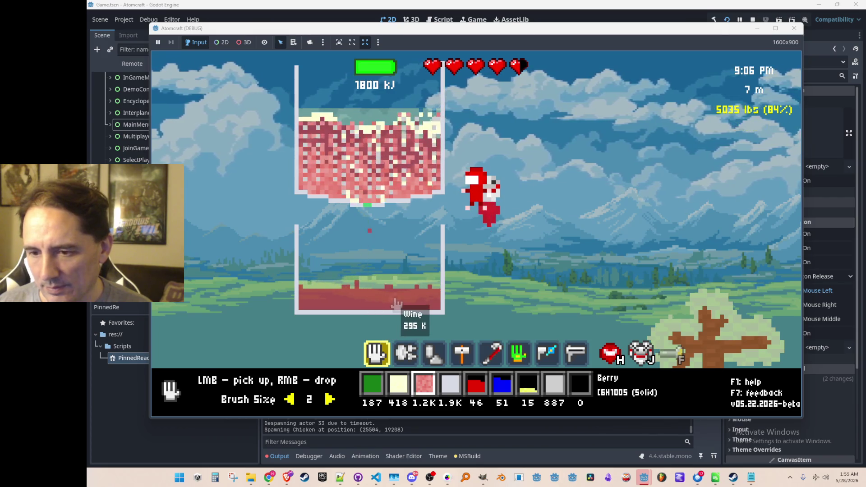
# Pick up the wine from the lower container and cook it as a Wine recipe.
pyautogui.click(414, 303)
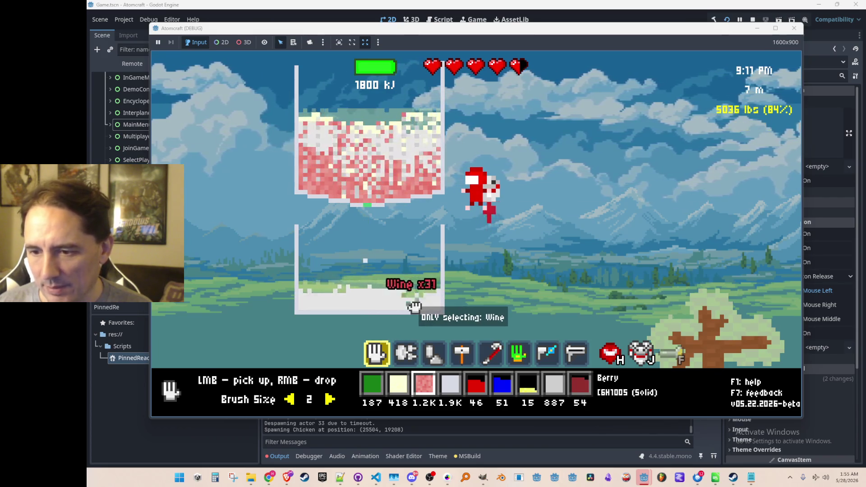
pyautogui.press('i')
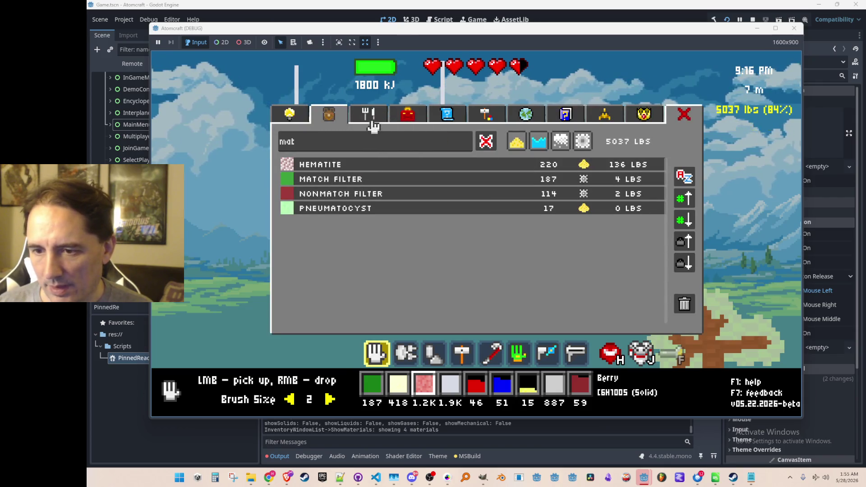
pyautogui.click(372, 119)
pyautogui.click(397, 276)
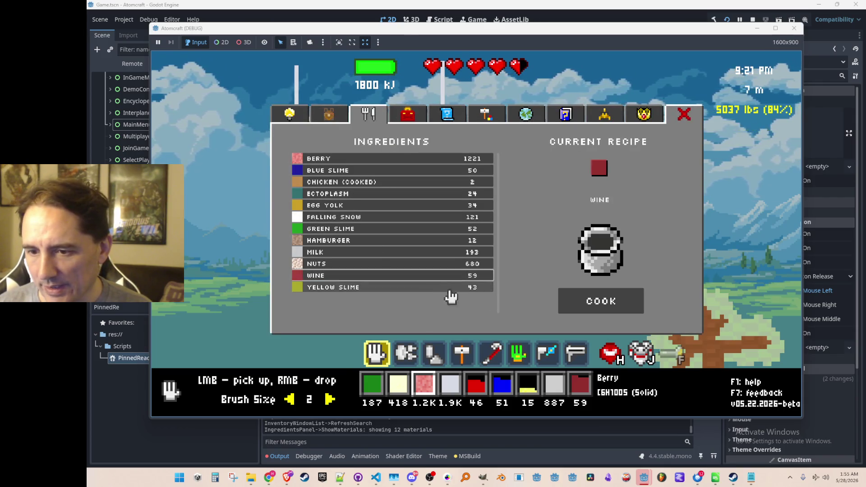
pyautogui.click(570, 307)
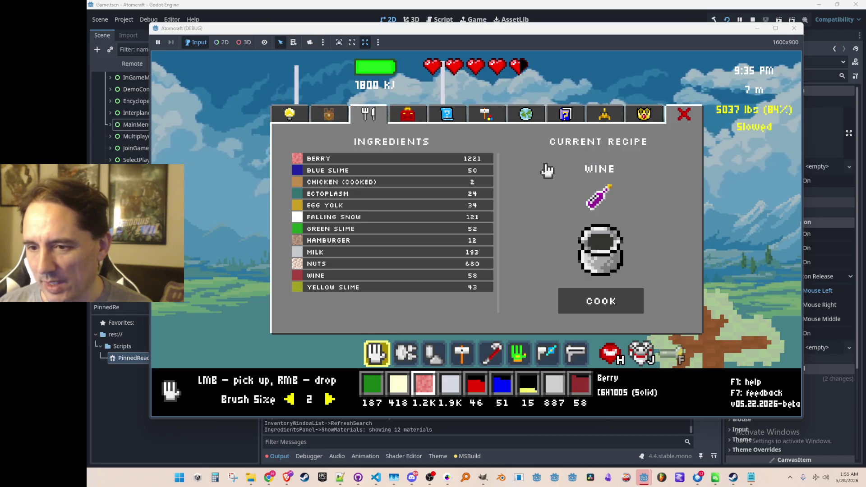
# Move the wine bottle into the Blender Gun slot in the Toolbox.
pyautogui.click(410, 122)
pyautogui.moveTo(573, 206); pyautogui.dragTo(612, 189)
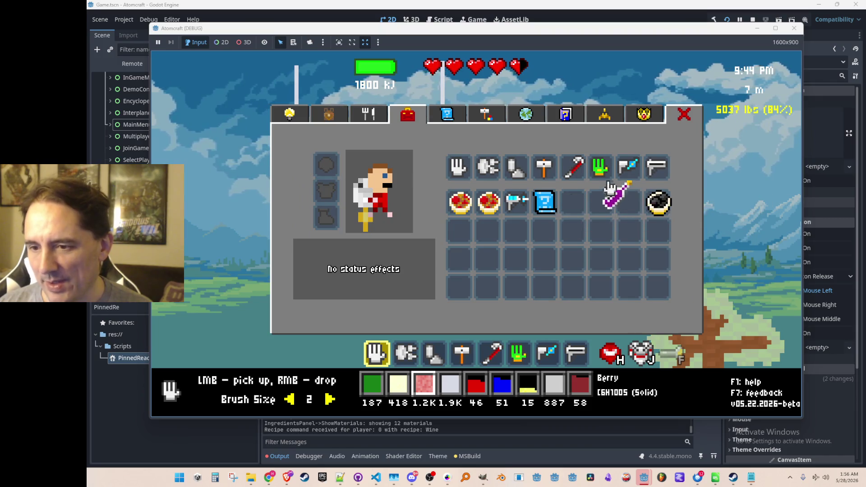
pyautogui.click(647, 169)
pyautogui.press('Escape')
# Drink the bottle of wine from hotbar slot 8 and fly down to the left.
pyautogui.press('8')
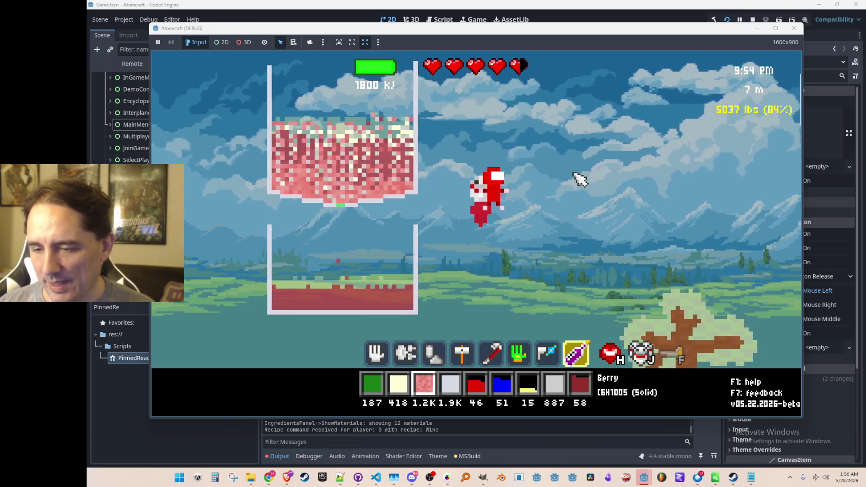
pyautogui.click(585, 179)
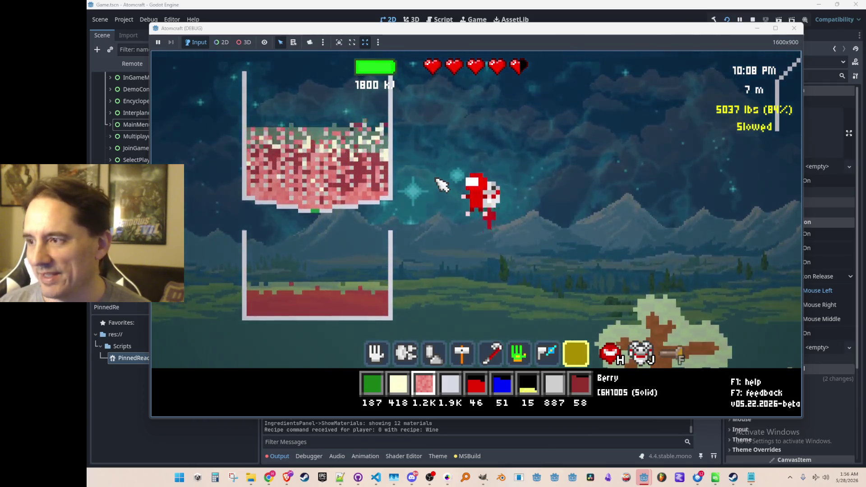
pyautogui.press('a')
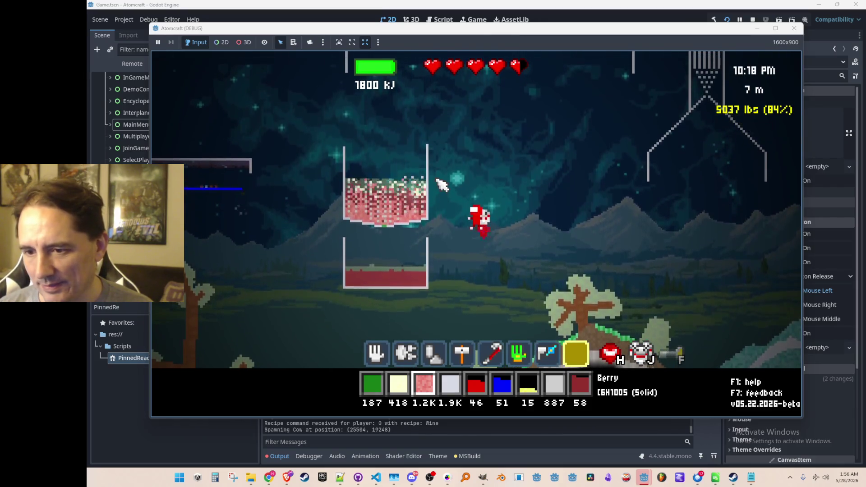
pyautogui.press('a')
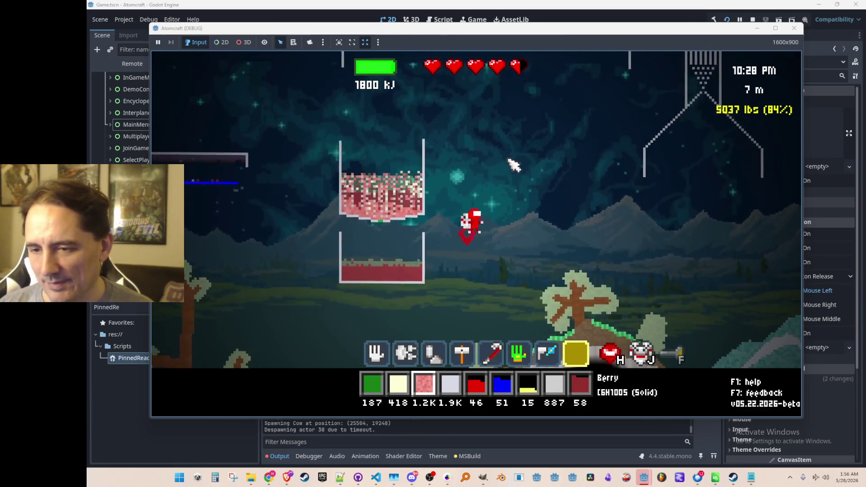
# Check the inventory to confirm the wine bottle is gone.
pyautogui.moveTo(523, 68)
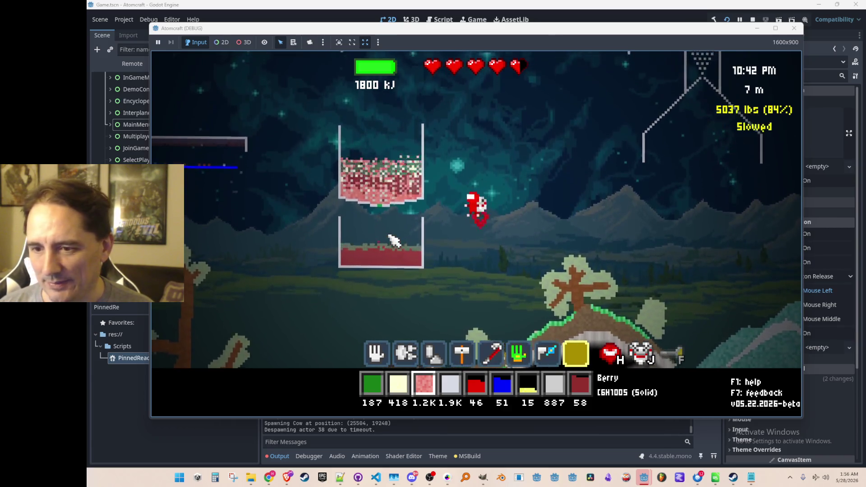
pyautogui.press('i')
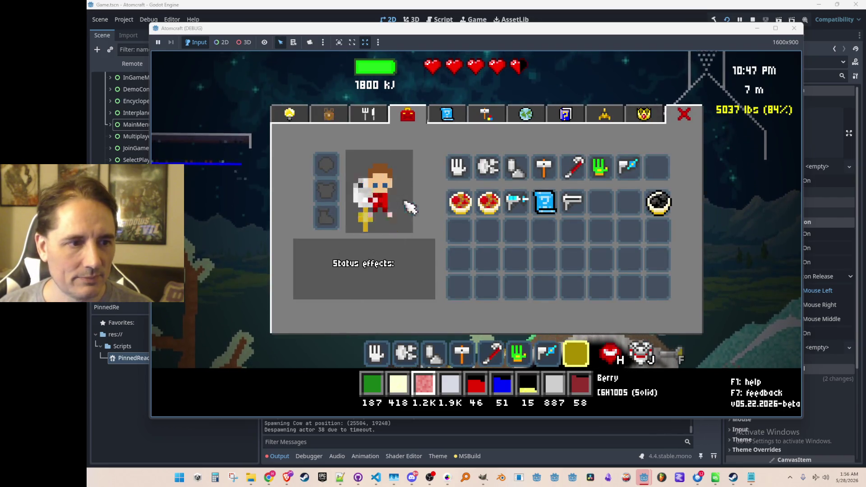
pyautogui.press('i')
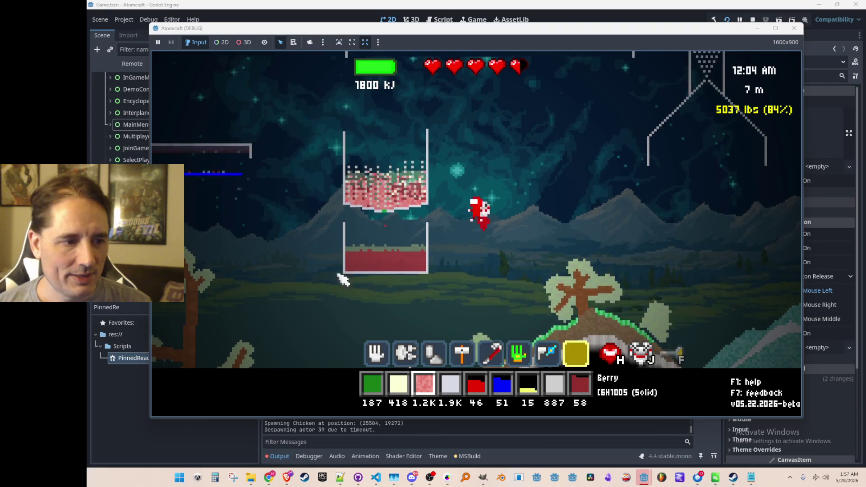
pyautogui.click(461, 353)
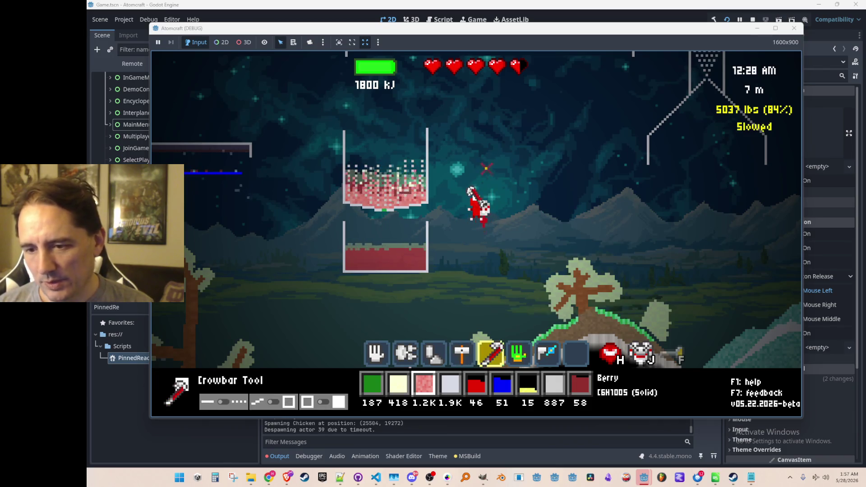
# Try sizing several ceramic wall outlines beside the character.
pyautogui.scroll(-1, 487, 175)
pyautogui.moveTo(496, 115)
pyautogui.mouseDown()
pyautogui.moveTo(606, 218)
pyautogui.moveTo(542, 143)
pyautogui.moveTo(501, 216)
pyautogui.mouseUp()
pyautogui.moveTo(477, 188)
pyautogui.mouseDown()
pyautogui.moveTo(599, 236)
pyautogui.moveTo(509, 251)
pyautogui.moveTo(455, 238)
pyautogui.moveTo(566, 251)
pyautogui.mouseUp()
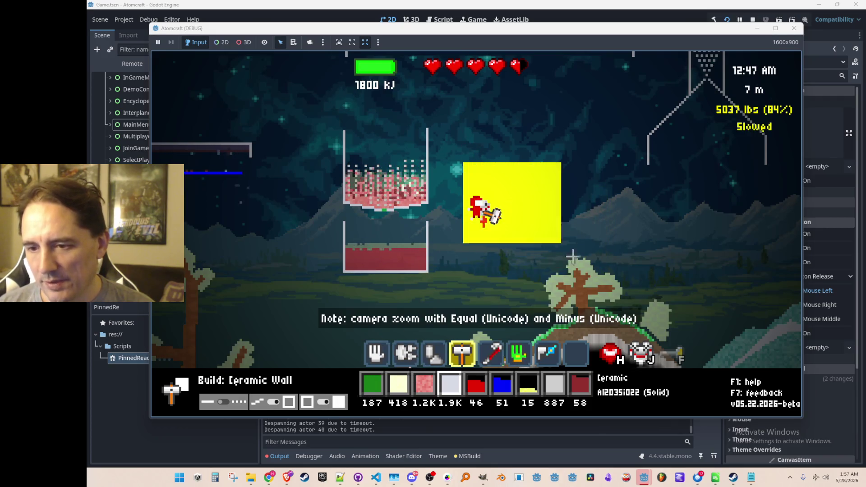
pyautogui.moveTo(449, 191)
pyautogui.mouseDown()
pyautogui.moveTo(550, 212)
pyautogui.moveTo(579, 248)
pyautogui.moveTo(538, 178)
pyautogui.moveTo(494, 159)
pyautogui.moveTo(495, 170)
pyautogui.mouseUp()
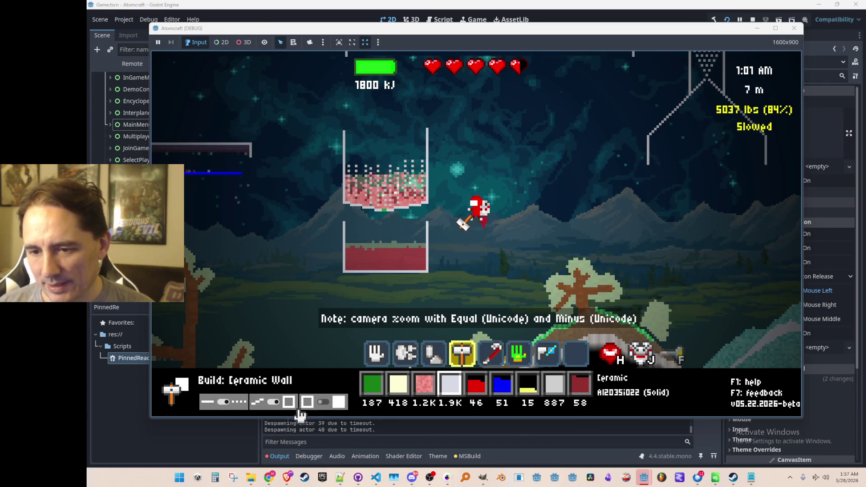
pyautogui.moveTo(492, 145)
pyautogui.mouseDown()
pyautogui.moveTo(448, 239)
pyautogui.moveTo(376, 205)
pyautogui.mouseUp()
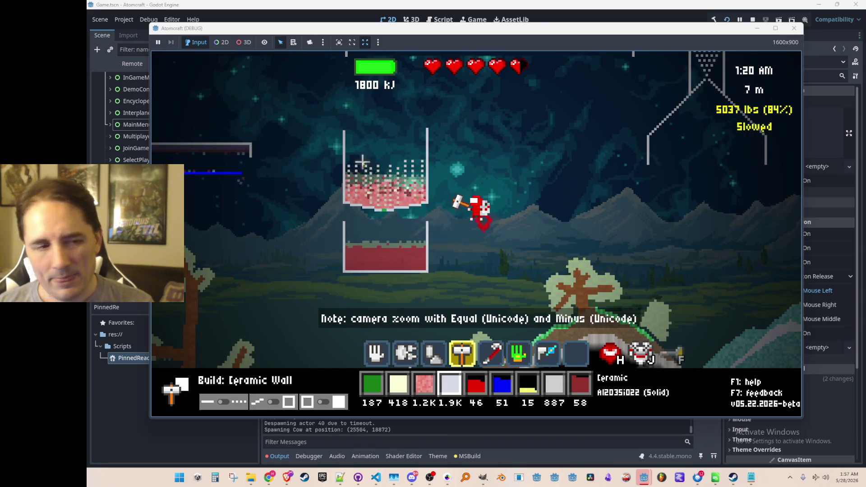
pyautogui.scroll(1, 373, 157)
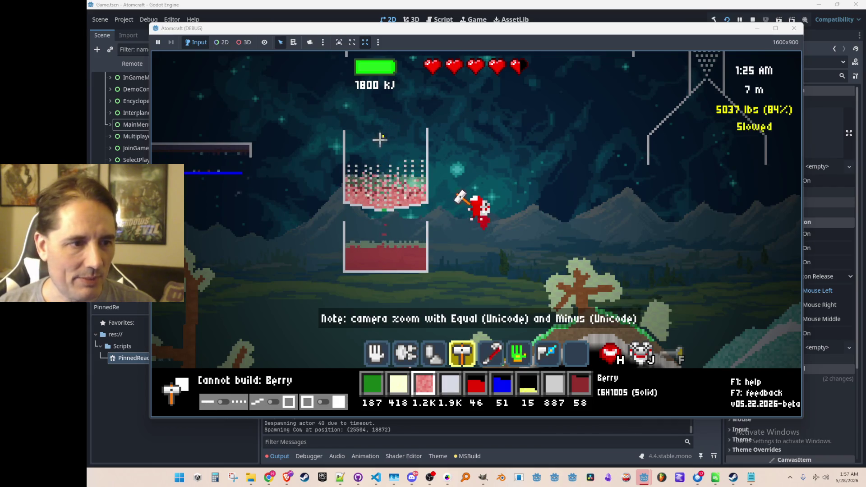
pyautogui.scroll(1, 388, 143)
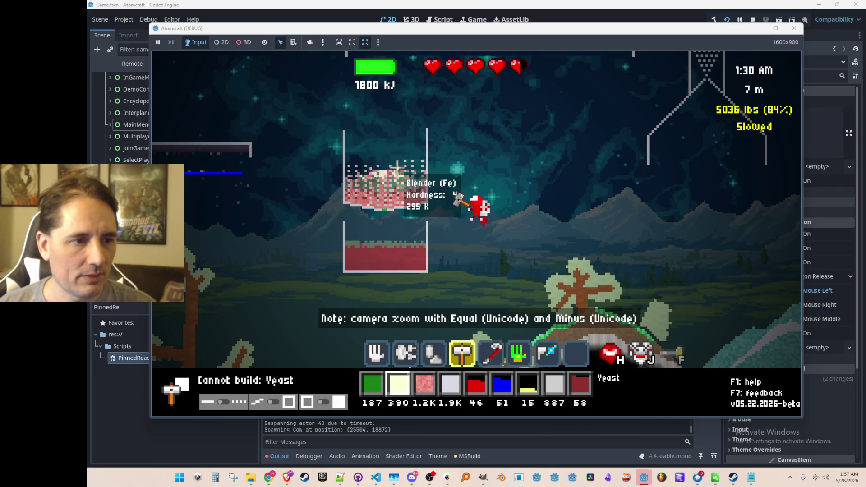
# Drop yeast and then repeated loads of berries into the upper vat.
pyautogui.press('1')
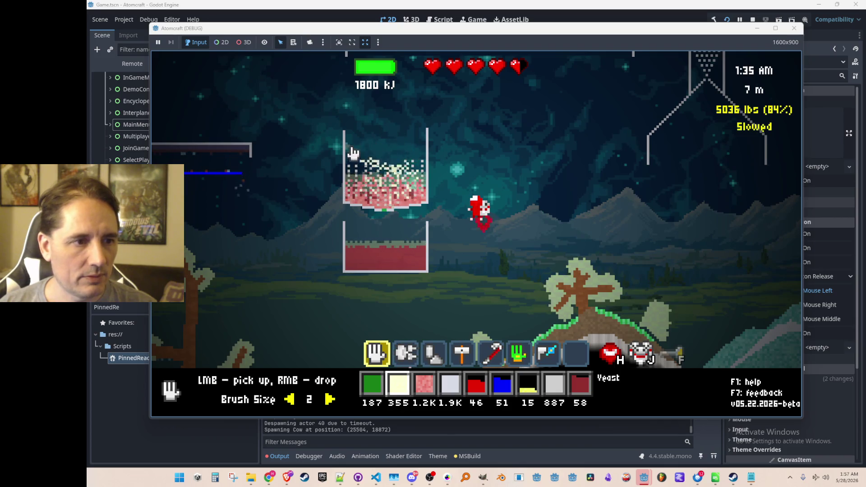
pyautogui.rightClick(409, 153)
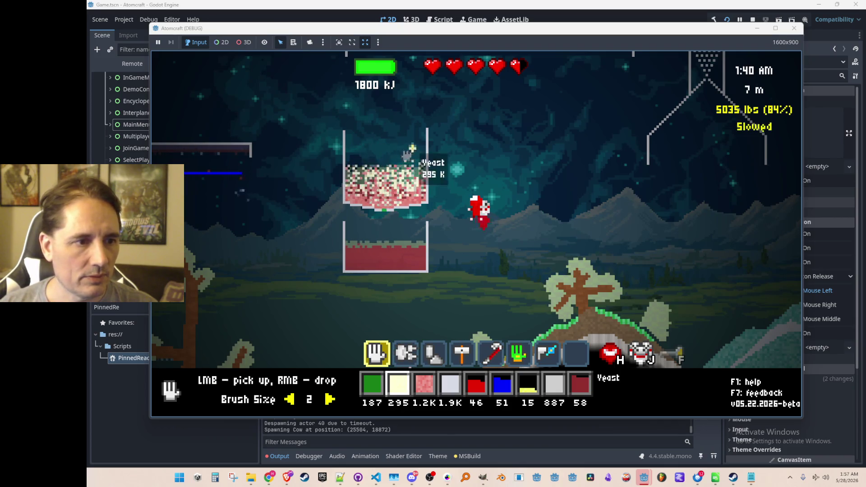
pyautogui.scroll(-1, 396, 157)
pyautogui.rightClick(362, 150)
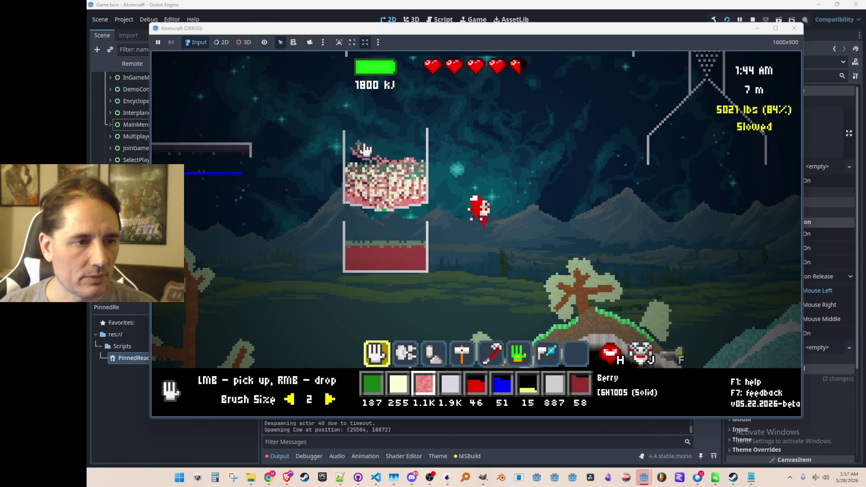
pyautogui.rightClick(364, 149)
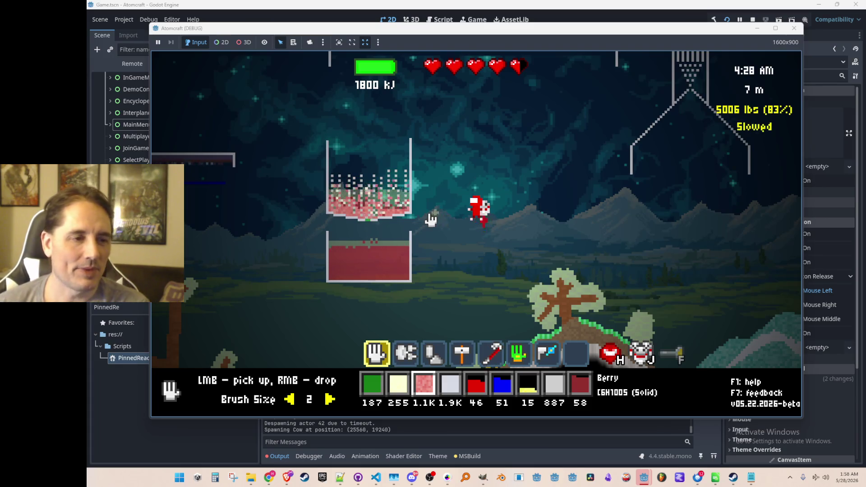
pyautogui.scroll(2, 395, 207)
pyautogui.rightClick(396, 206)
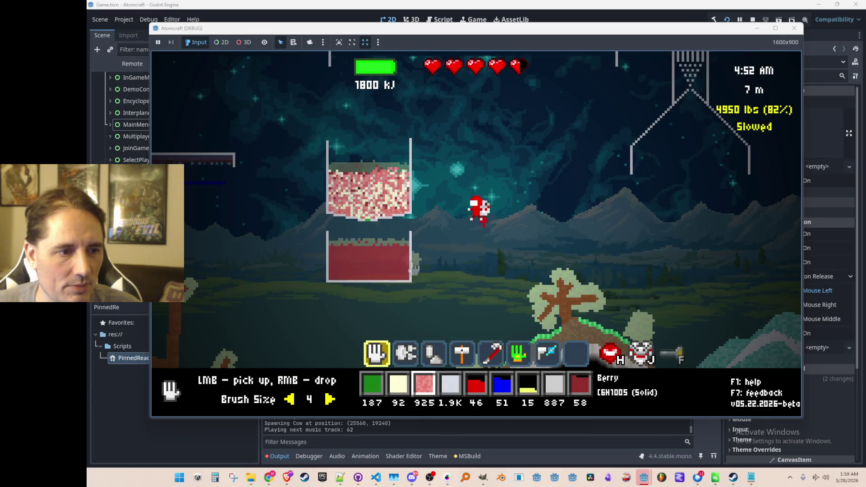
# Extend the lower vat's side wall and build a new ceramic floor beneath it.
pyautogui.press('4')
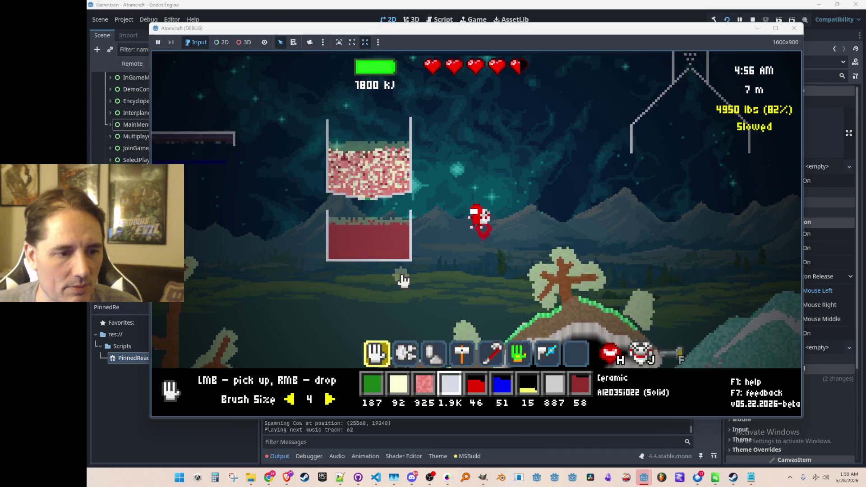
pyautogui.scroll(-3, 403, 277)
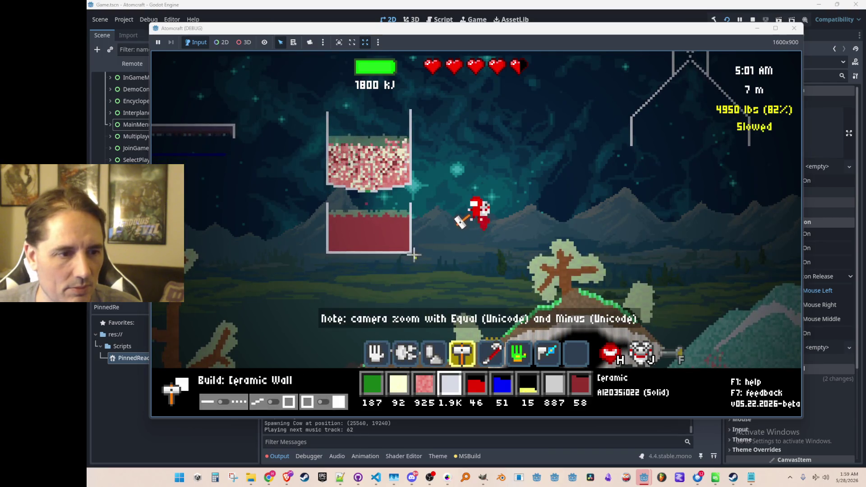
pyautogui.click(410, 291)
pyautogui.click(329, 291)
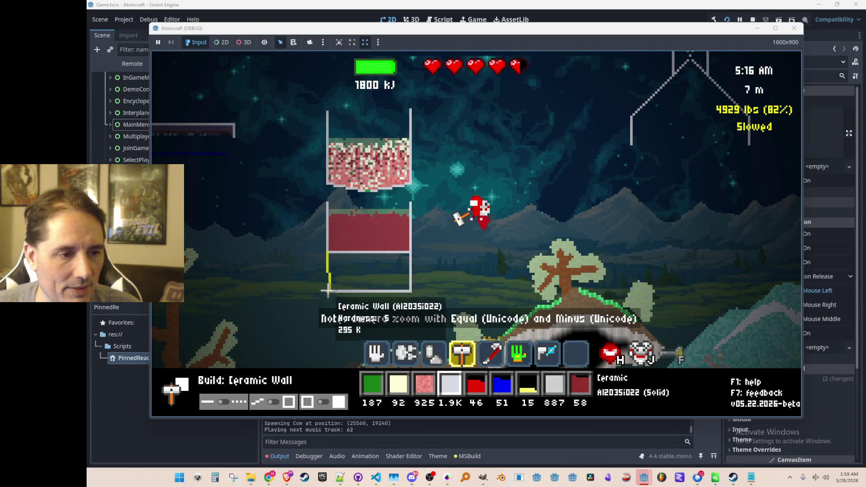
# Break out the lower vat's old floor so the wine settles into one deeper basin.
pyautogui.scroll(-1, 328, 279)
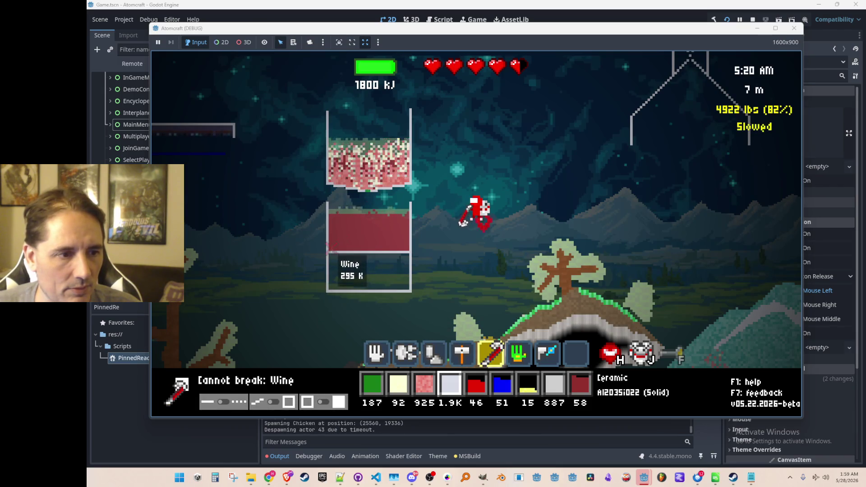
pyautogui.click(401, 279)
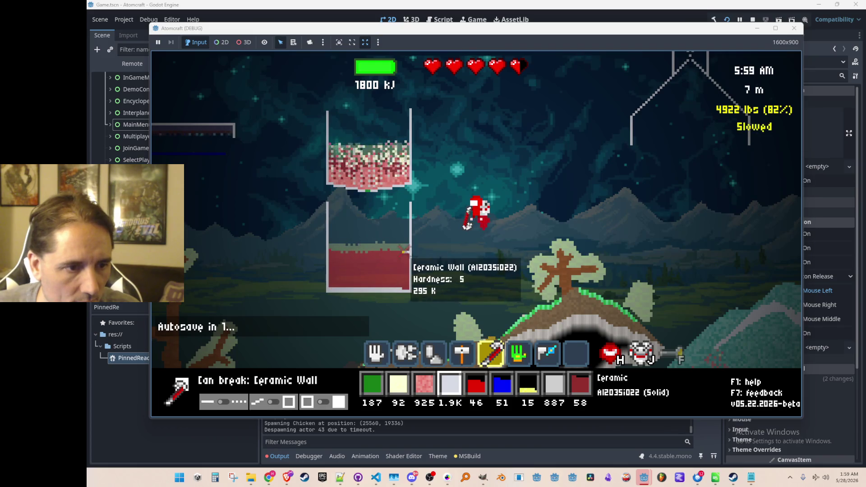
pyautogui.scroll(1, 423, 286)
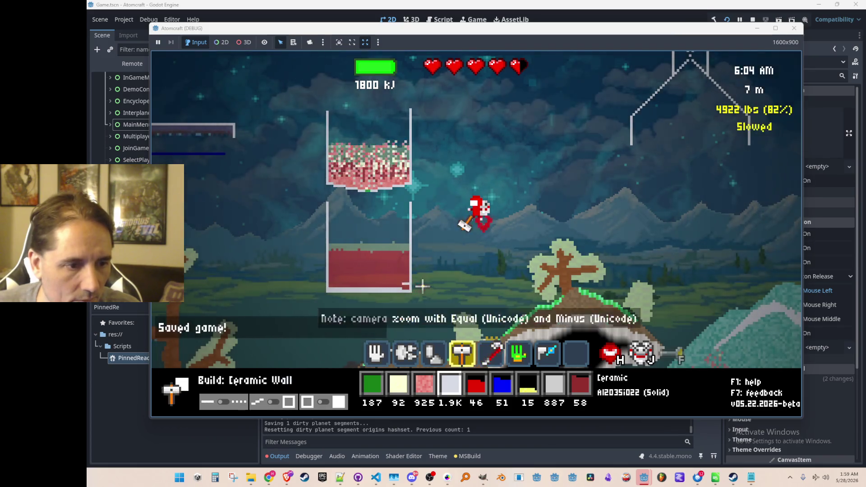
pyautogui.scroll(3, 422, 286)
# Scoop ceramic off the lower vat's bottom and drag the Media Player window aside to reveal the game.
pyautogui.moveTo(355, 290)
pyautogui.mouseDown()
pyautogui.moveTo(344, 294)
pyautogui.moveTo(445, 295)
pyautogui.moveTo(399, 258)
pyautogui.moveTo(398, 198)
pyautogui.mouseUp()
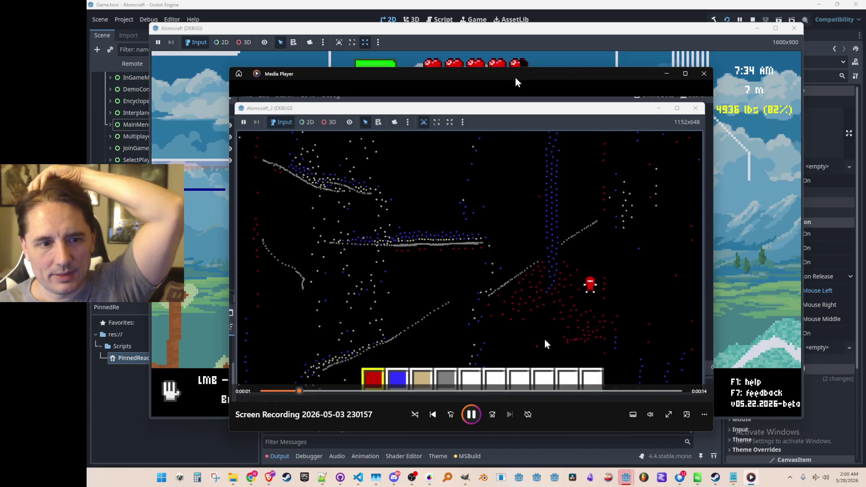
pyautogui.moveTo(519, 79)
pyautogui.mouseDown()
pyautogui.moveTo(637, 81)
pyautogui.moveTo(626, 79)
pyautogui.mouseUp()
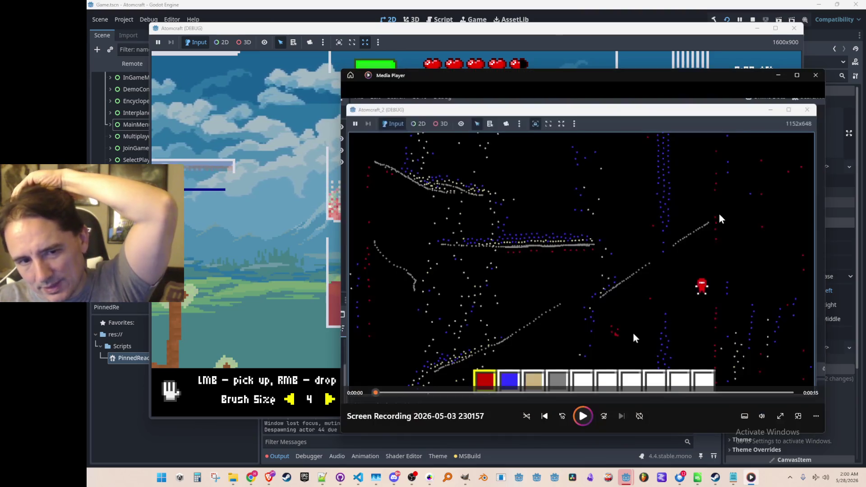
# Loop and play the 15-second recording, then close Media Player to return to Atomcraft.
pyautogui.click(639, 416)
pyautogui.click(589, 420)
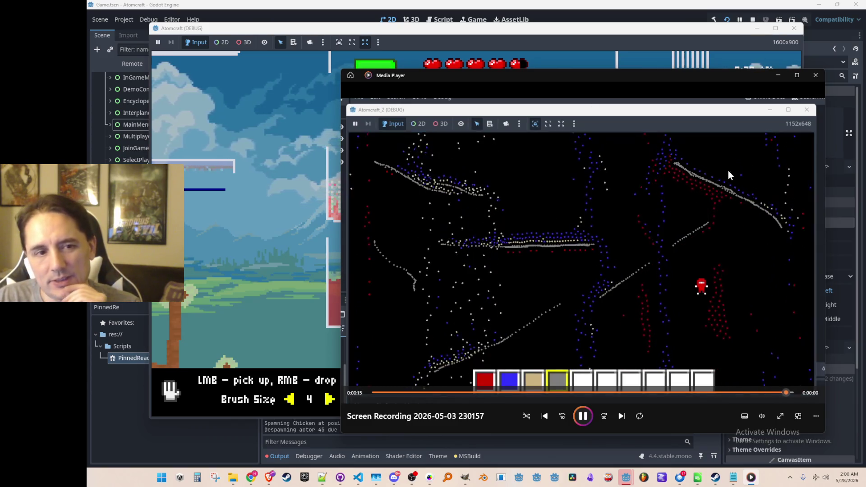
pyautogui.click(813, 76)
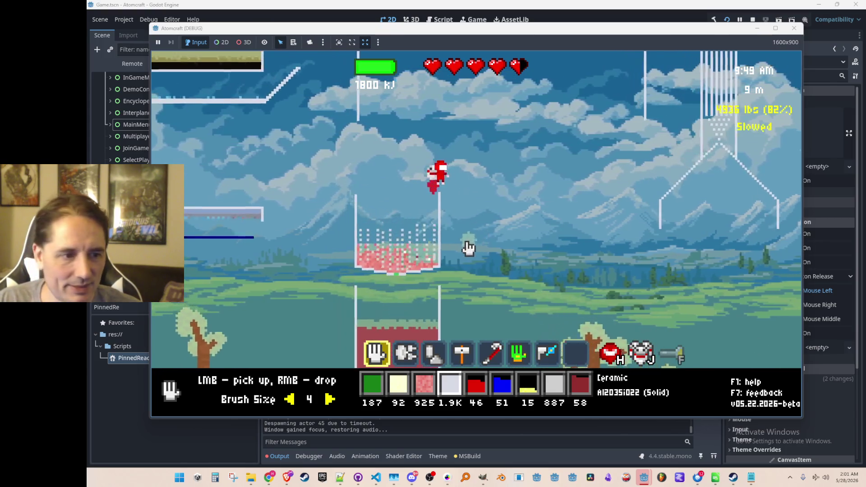
# Pour all the yeast into the berry vat and get Milk with the 'give Milk' console command.
pyautogui.scroll(2, 458, 215)
pyautogui.rightClick(394, 208)
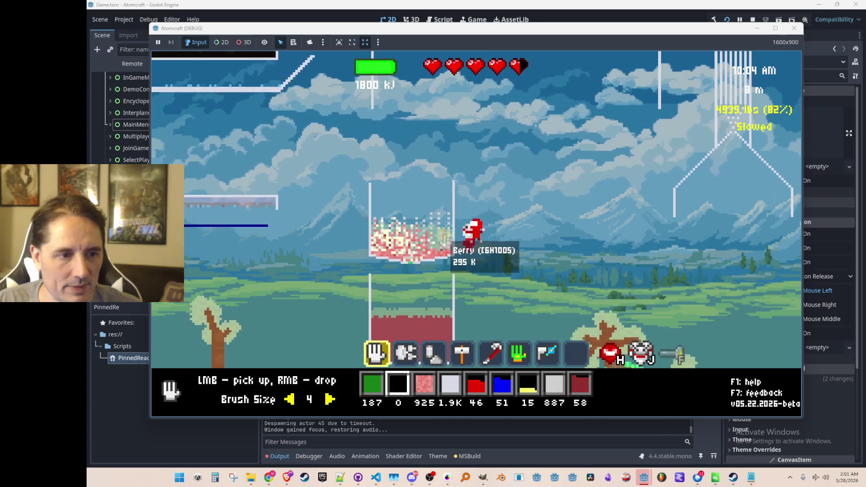
pyautogui.press('`')
pyautogui.write('give Milk')
pyautogui.press('Return')
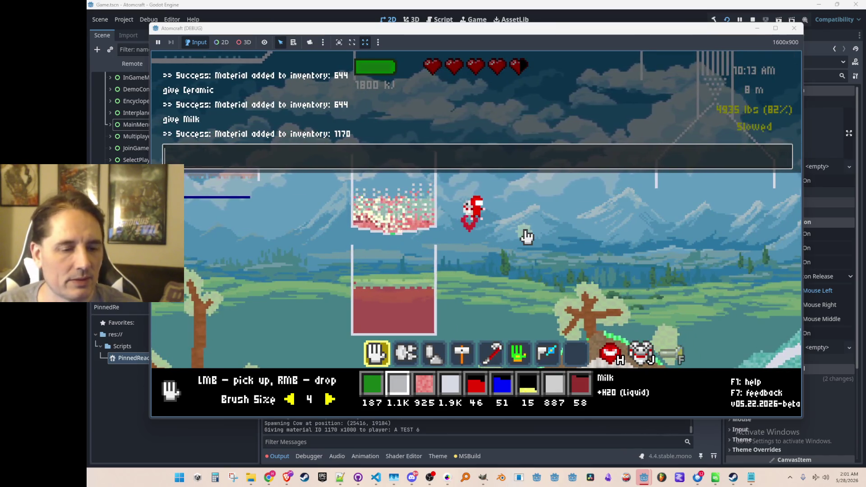
# Build a small ceramic container above the berry vat.
pyautogui.press('4')
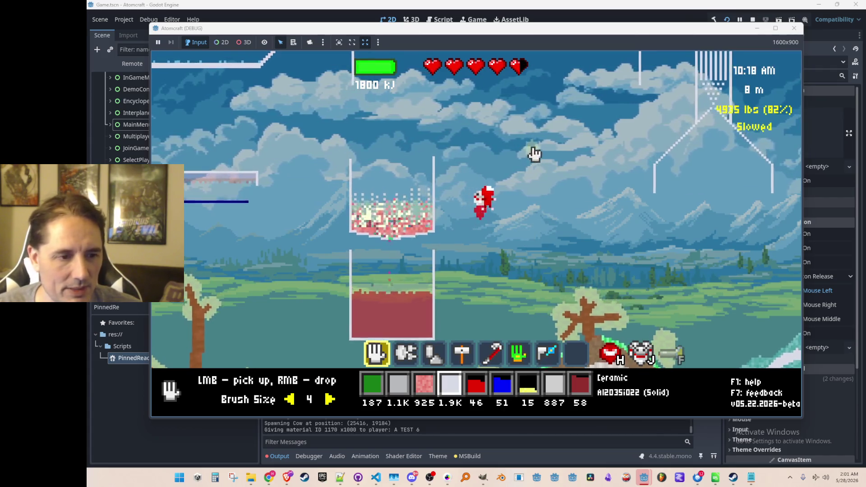
pyautogui.scroll(-3, 531, 151)
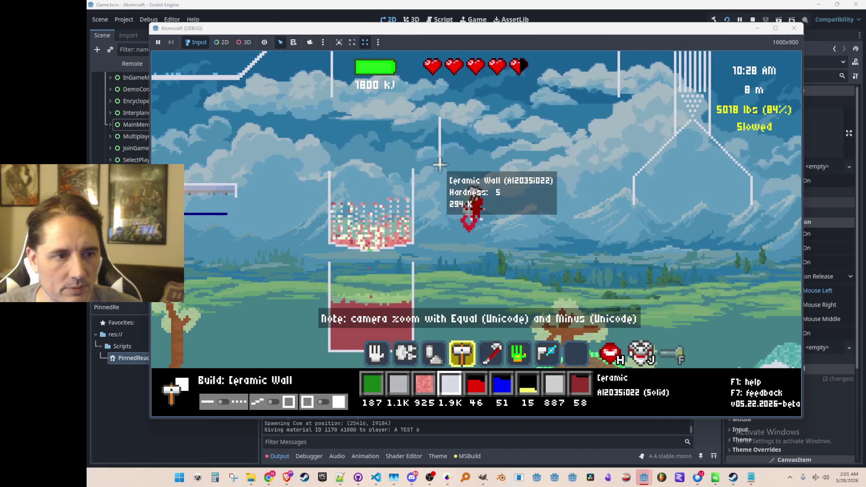
pyautogui.click(487, 118)
# Fill the ceramic cup with milk and pour a scoop of vinegar into it.
pyautogui.press('2')
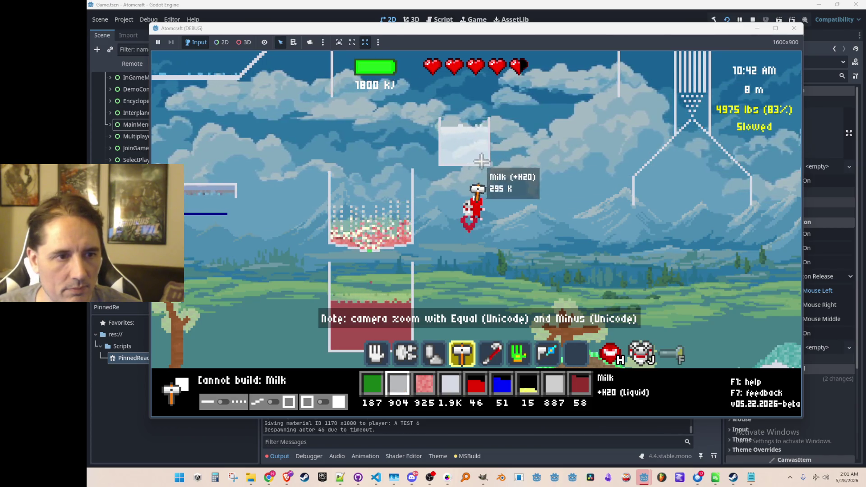
pyautogui.scroll(3, 361, 211)
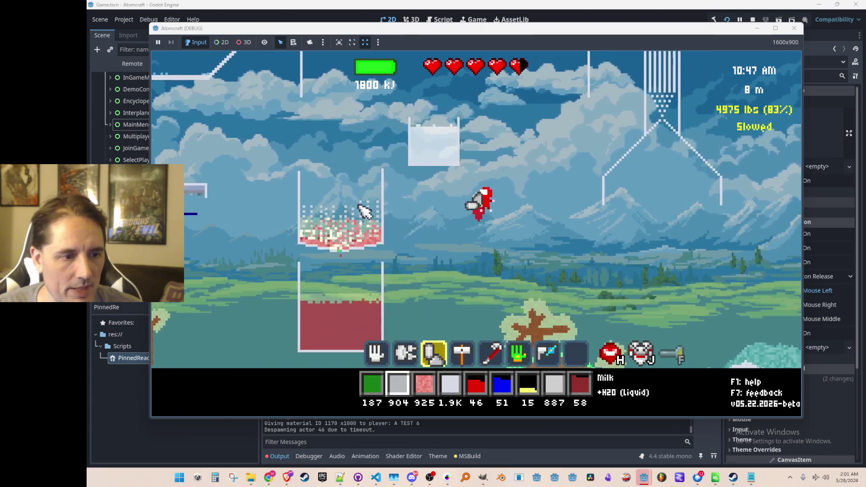
pyautogui.press('3')
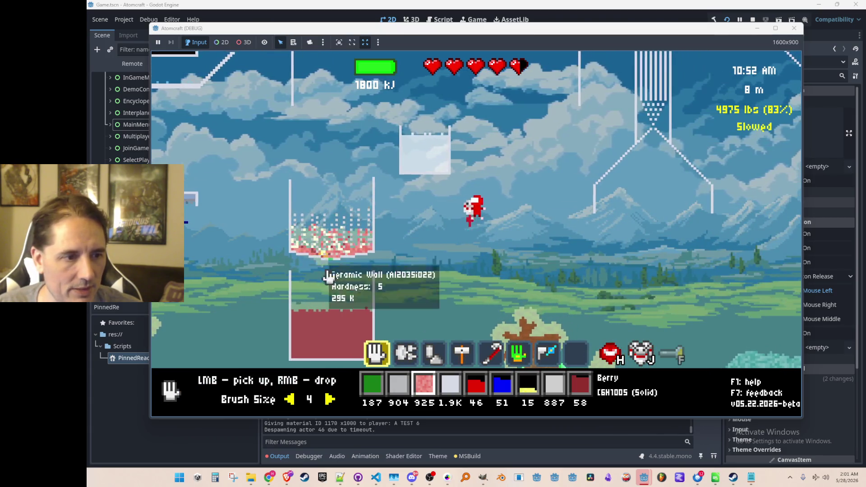
pyautogui.moveTo(353, 249)
pyautogui.mouseDown()
pyautogui.moveTo(312, 240)
pyautogui.moveTo(357, 245)
pyautogui.mouseUp()
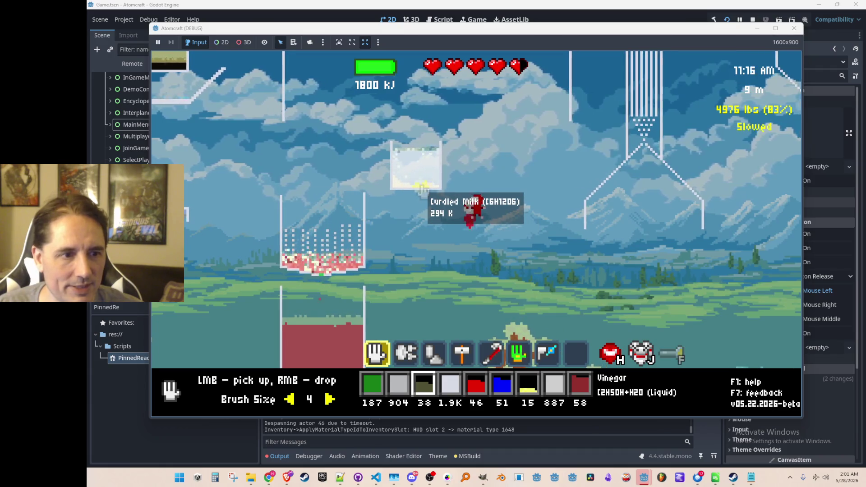
pyautogui.rightClick(421, 190)
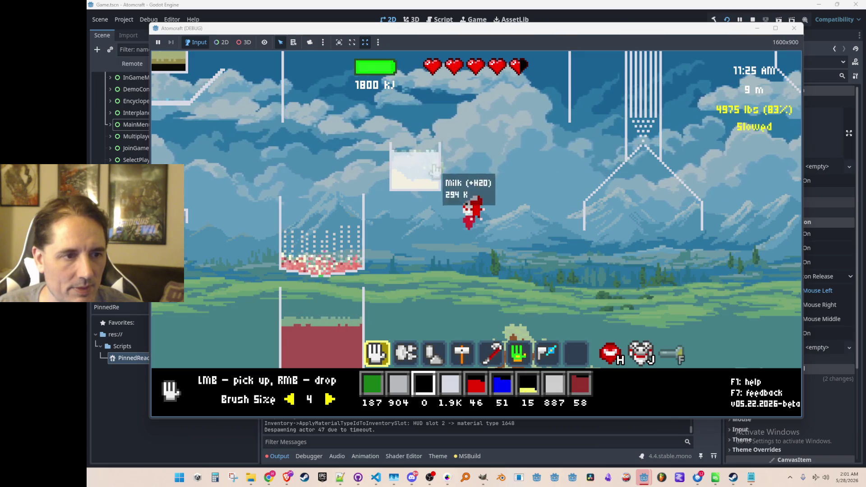
# Scoop the curdled milk out of the cup and stow it in the inventory.
pyautogui.moveTo(432, 165)
pyautogui.mouseDown()
pyautogui.moveTo(405, 163)
pyautogui.moveTo(465, 182)
pyautogui.mouseUp()
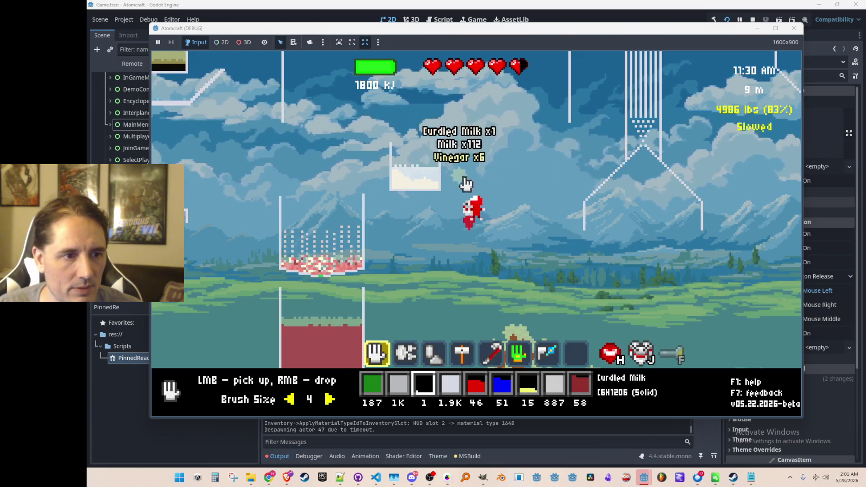
pyautogui.moveTo(518, 205); pyautogui.dragTo(492, 206)
pyautogui.scroll(-1, 489, 206)
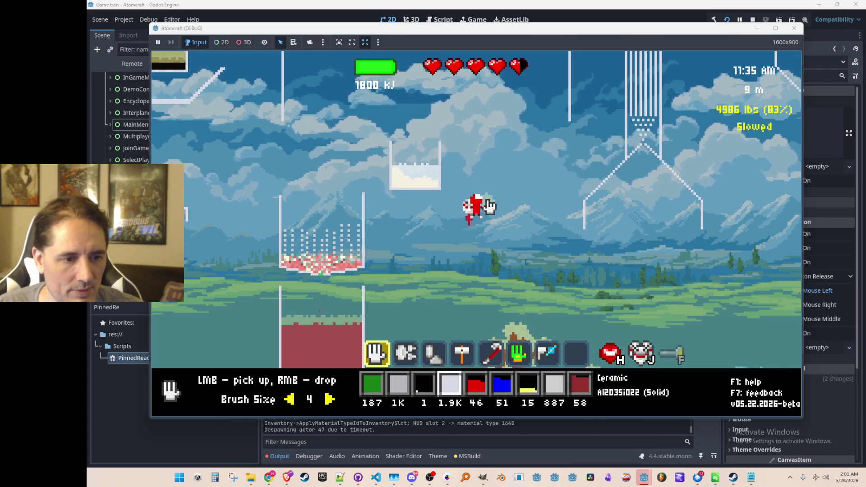
# Draw a flat ceramic wall with an angled left end under the milk cup, and drop one curd particle.
pyautogui.press('4')
pyautogui.press('d')
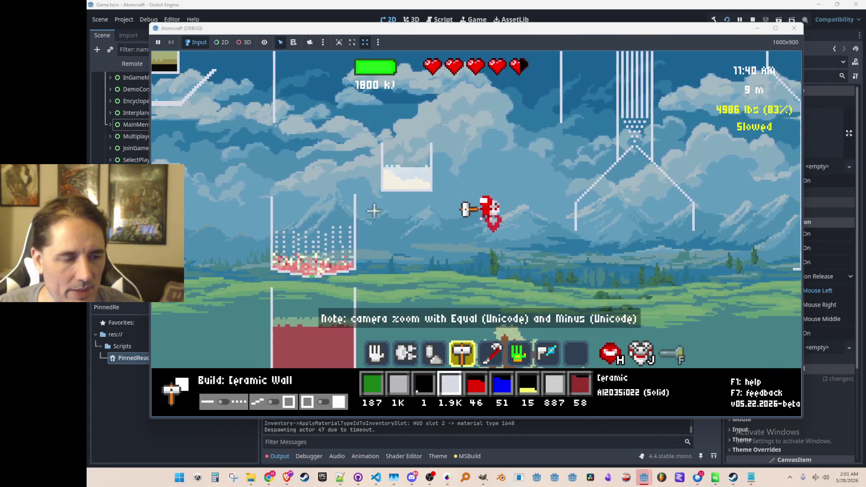
pyautogui.moveTo(374, 209)
pyautogui.mouseDown()
pyautogui.moveTo(428, 209)
pyautogui.moveTo(452, 189)
pyautogui.mouseUp()
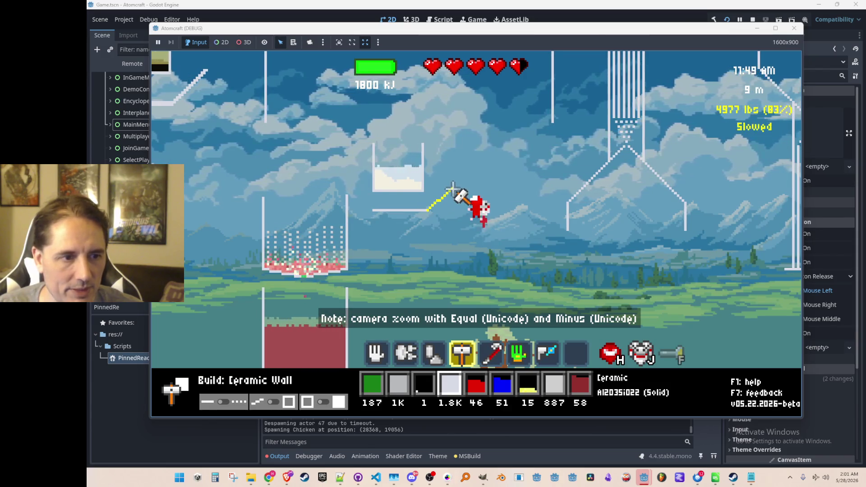
pyautogui.moveTo(369, 210); pyautogui.dragTo(354, 191)
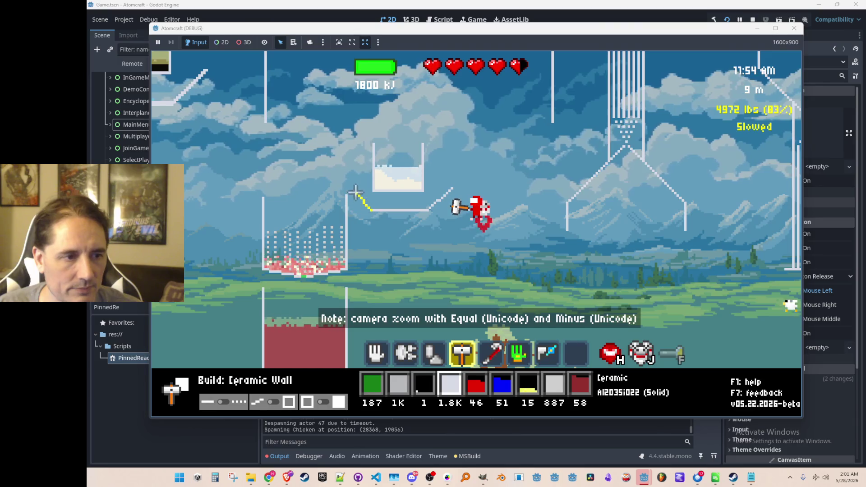
pyautogui.scroll(1, 382, 210)
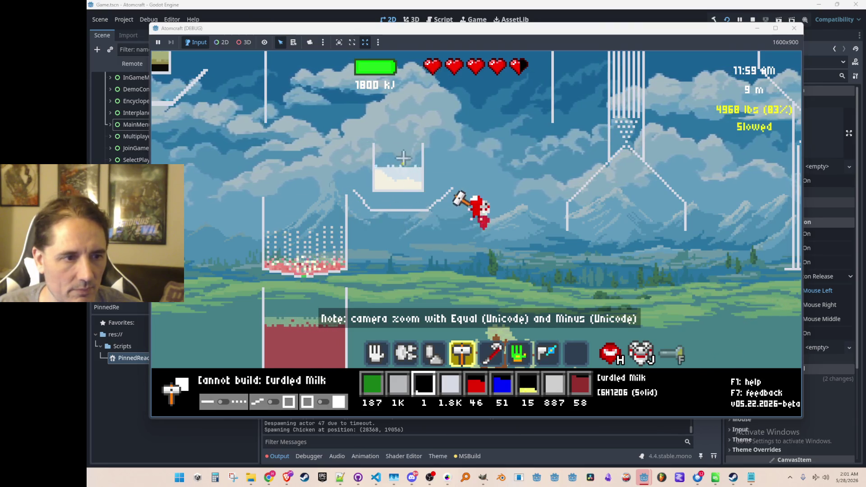
pyautogui.click(418, 163)
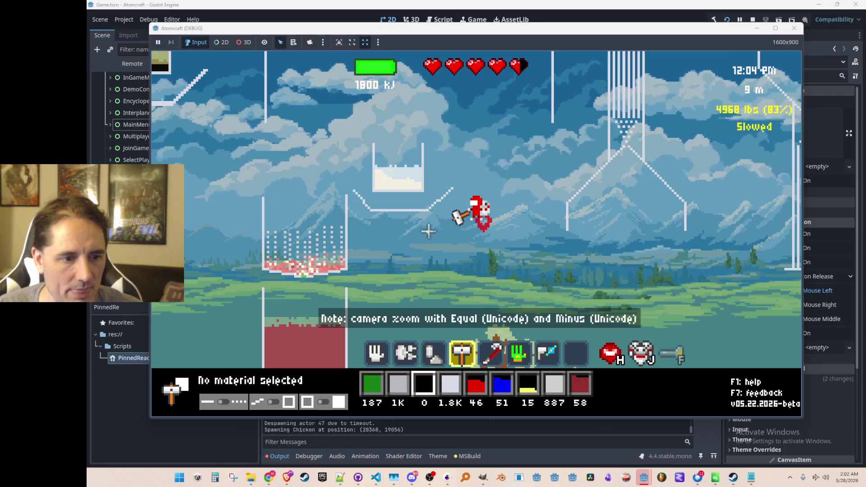
# Search the inventory materials for 'ch' and assign Charcoal to a material slot.
pyautogui.press('i')
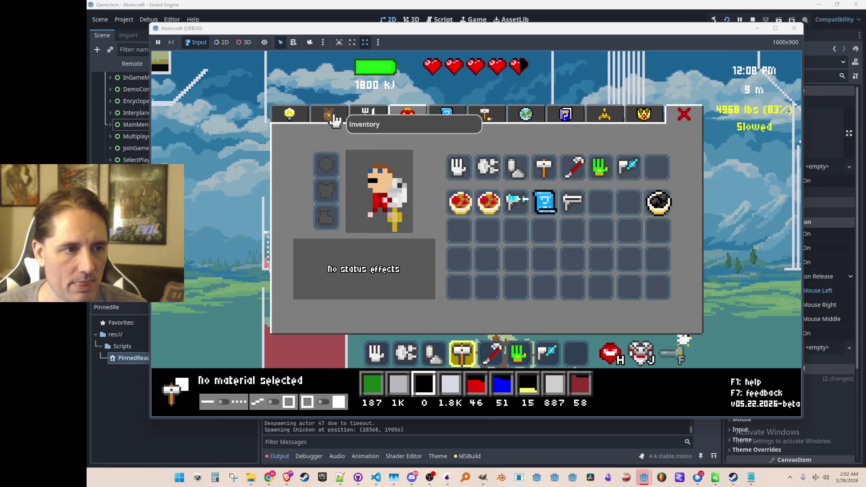
pyautogui.click(335, 121)
pyautogui.write('ca')
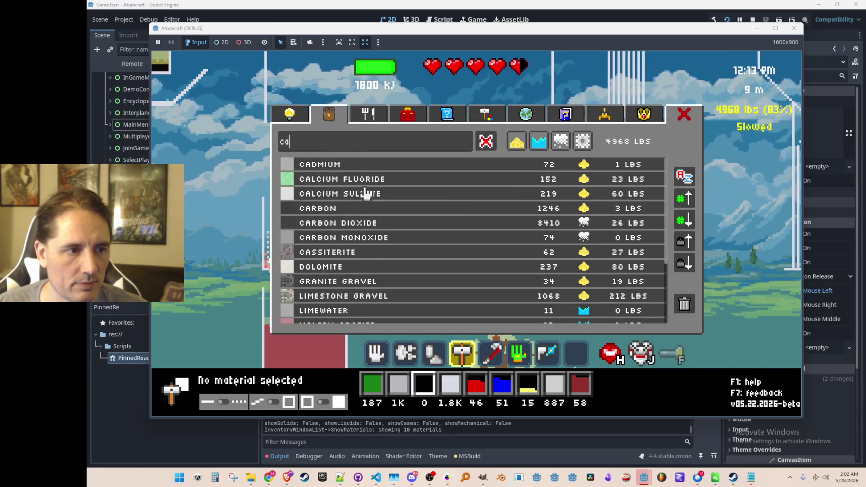
pyautogui.press('BackSpace')
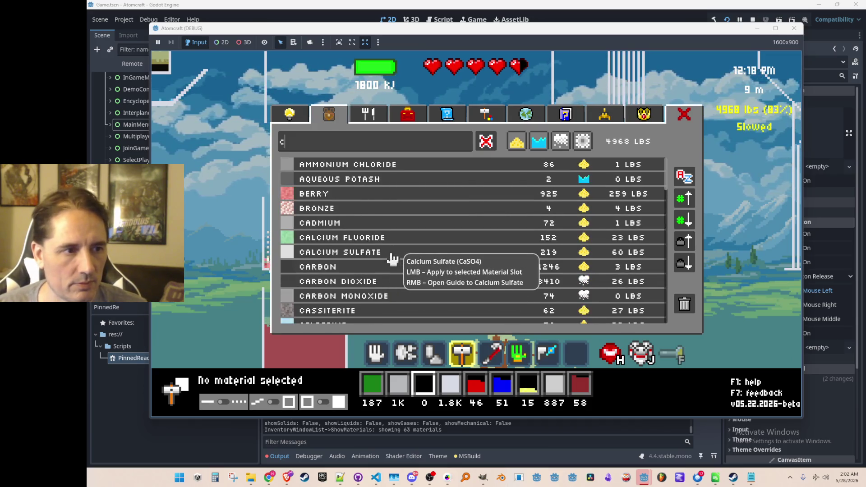
pyautogui.write('h')
pyautogui.click(356, 179)
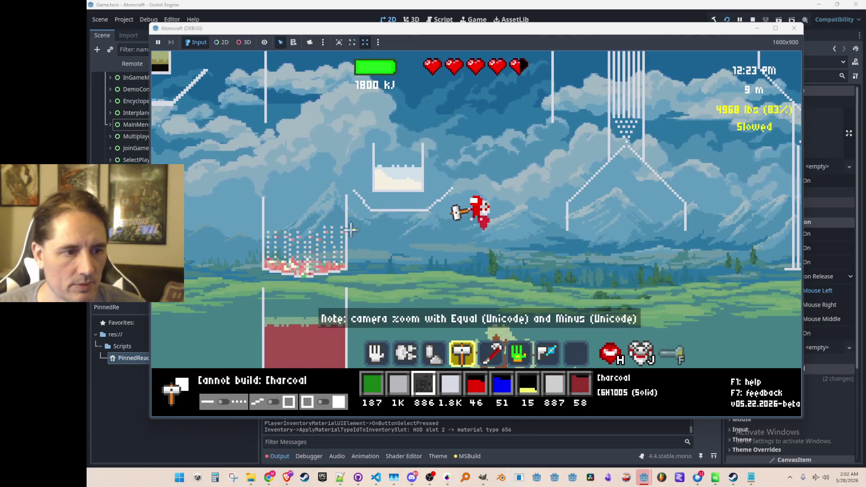
pyautogui.press('1')
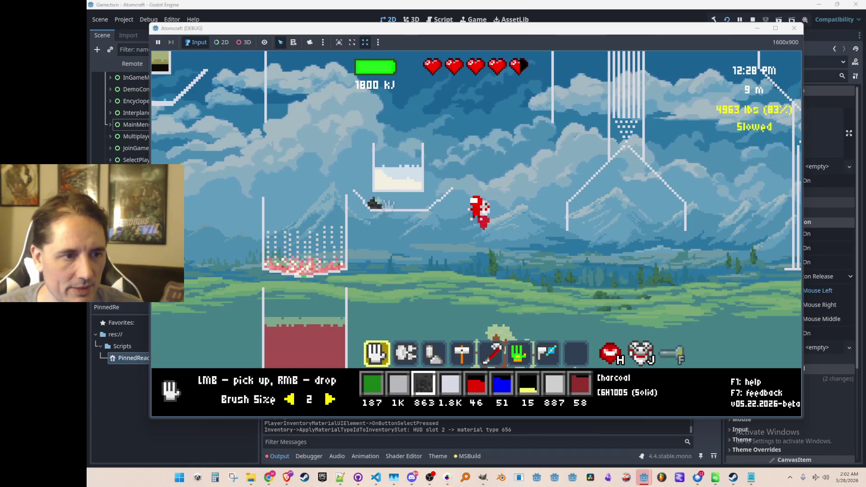
# Set the charcoal under the milk cup burning to heat the milk.
pyautogui.press('3')
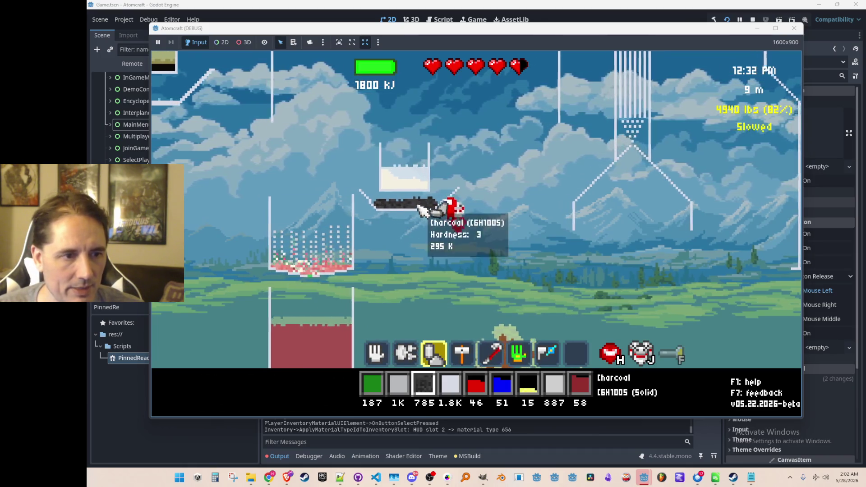
pyautogui.press('d')
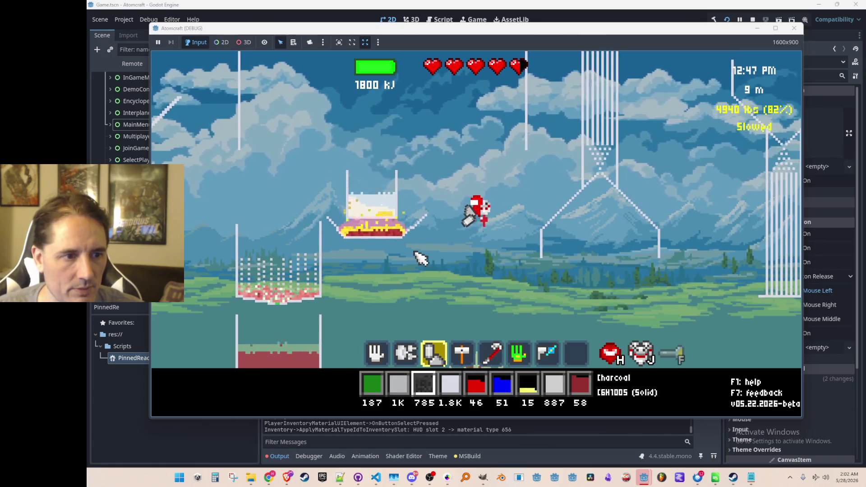
pyautogui.moveTo(389, 220)
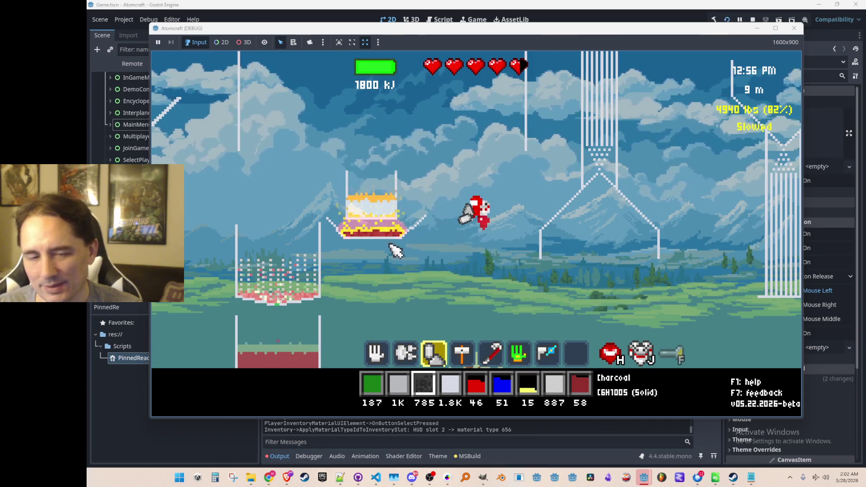
pyautogui.moveTo(381, 199)
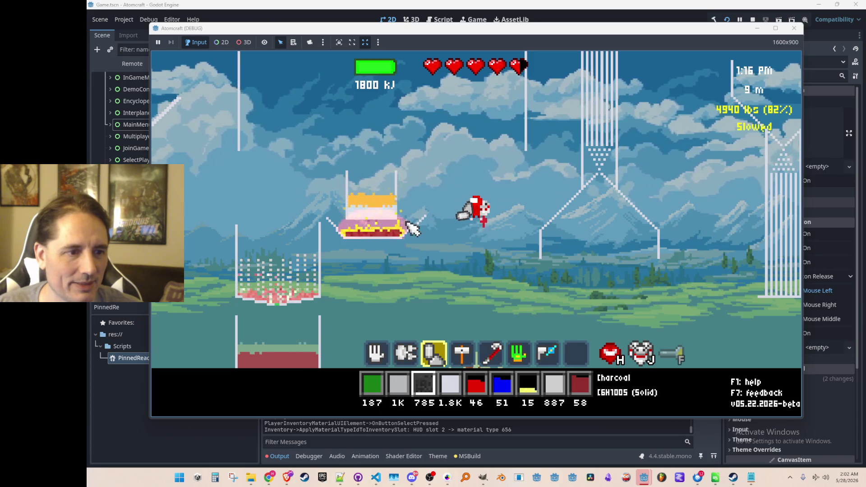
# Remove the burning charcoal from under the cup and restrict pickup to milk only.
pyautogui.press('1')
pyautogui.moveTo(403, 246)
pyautogui.mouseDown()
pyautogui.moveTo(361, 236)
pyautogui.moveTo(369, 239)
pyautogui.mouseUp()
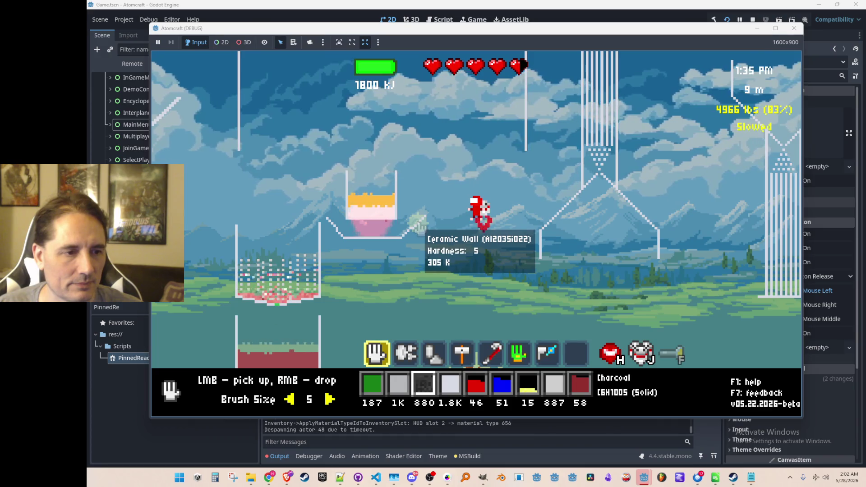
pyautogui.middleClick(389, 221)
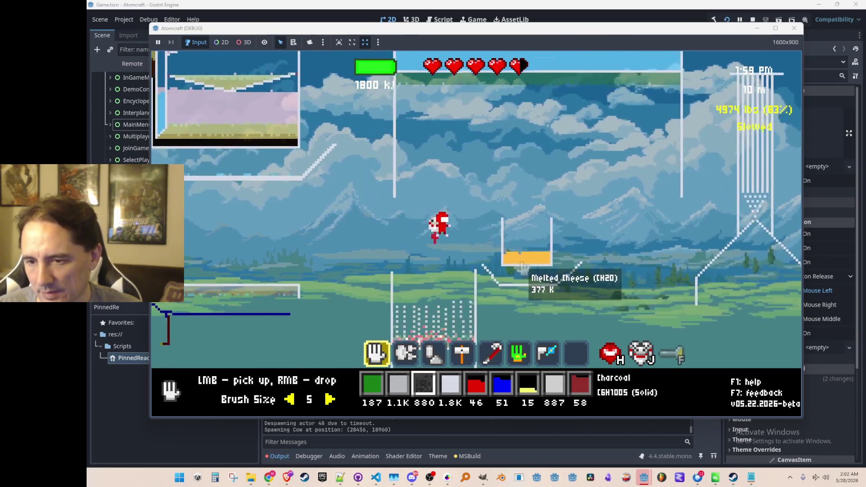
# Scoop the melted cheese from the cup and choose Melted Cheese as the held material.
pyautogui.scroll(3, 505, 268)
pyautogui.click(570, 252)
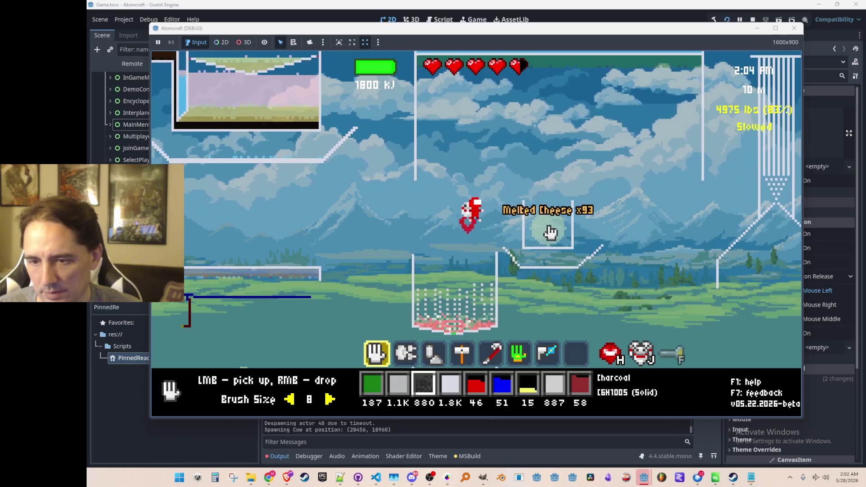
pyautogui.press('i')
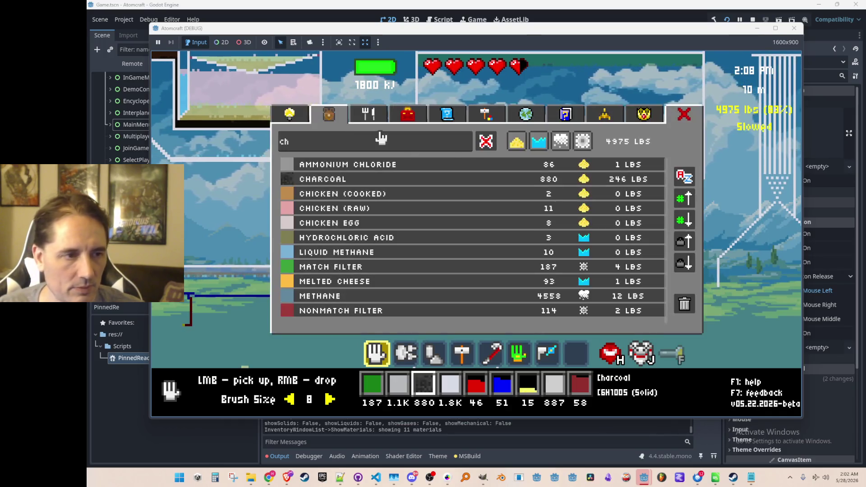
pyautogui.click(347, 281)
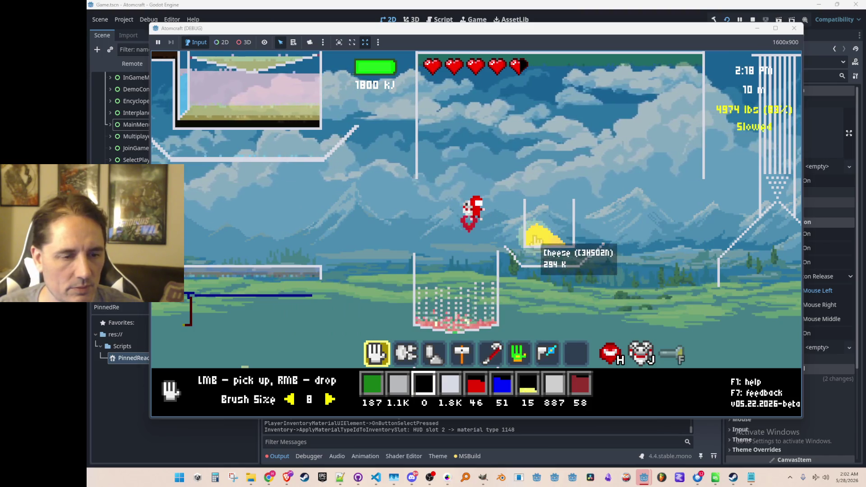
# Cook one Cheese in the Cooking panel and collect the cooked cheese into the hotbar.
pyautogui.press('i')
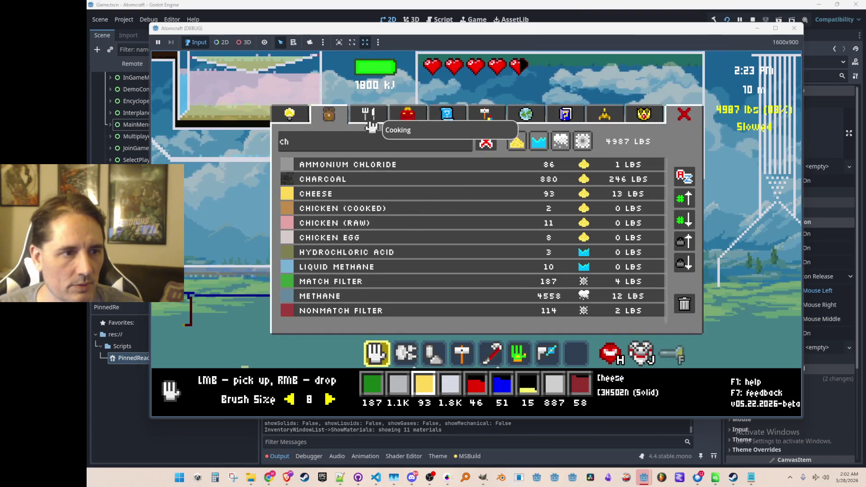
pyautogui.click(368, 114)
pyautogui.click(340, 183)
pyautogui.click(569, 308)
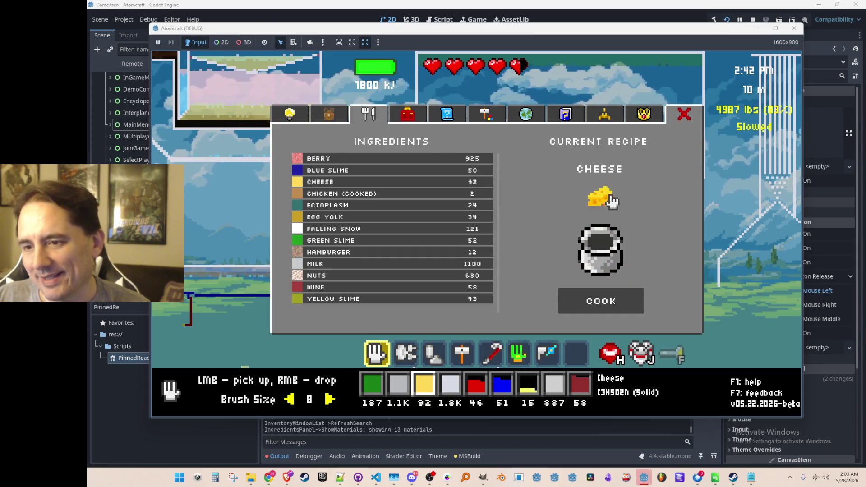
pyautogui.click(593, 205)
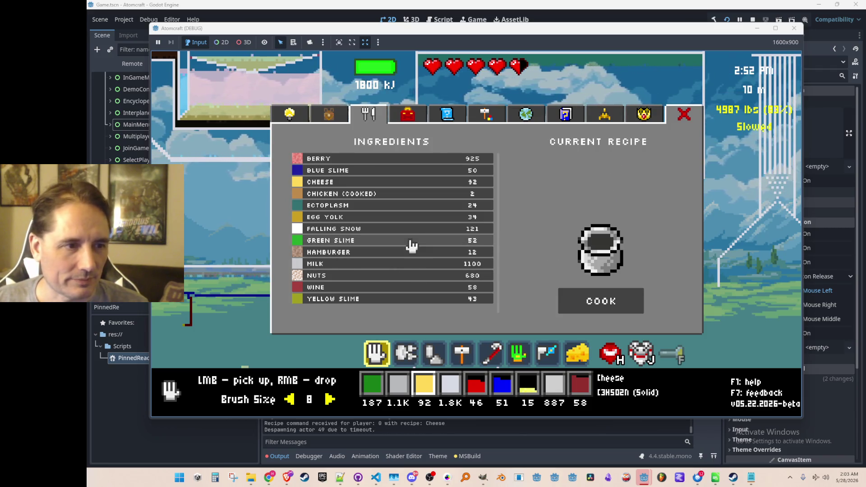
# Glance at the Toolbox grid, then close the cooking window and walk the character onward.
pyautogui.click(418, 118)
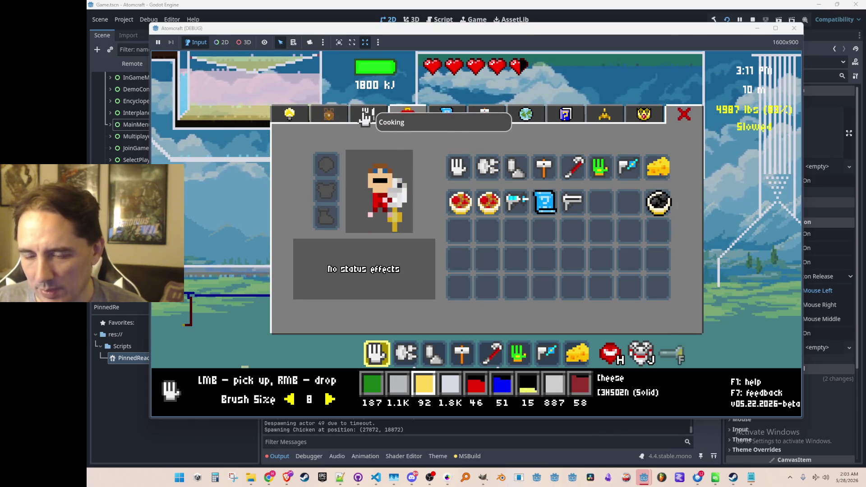
pyautogui.click(377, 117)
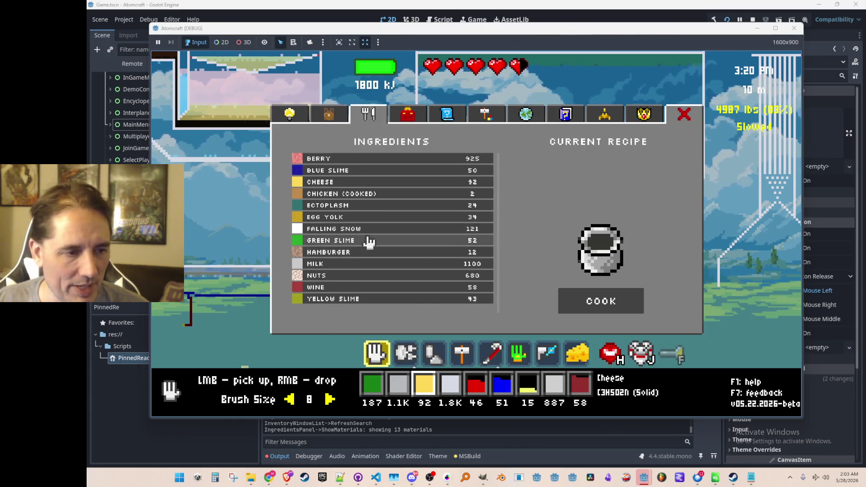
pyautogui.press('Escape')
pyautogui.press('d')
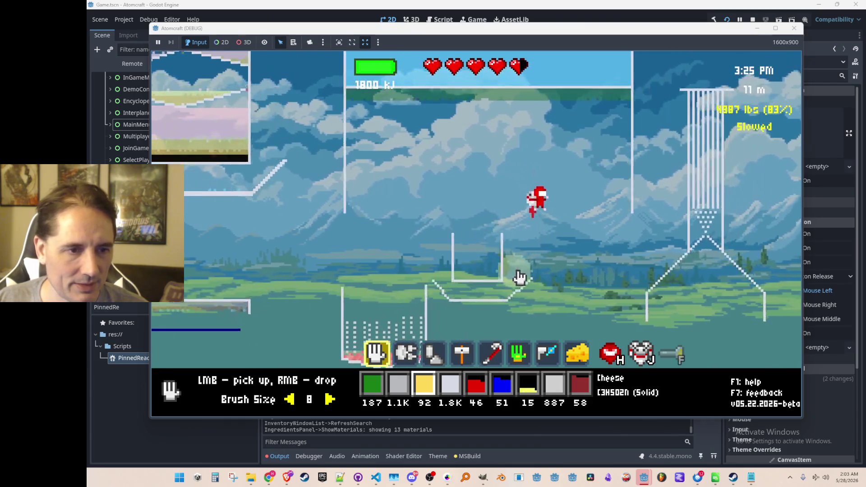
pyautogui.press('space')
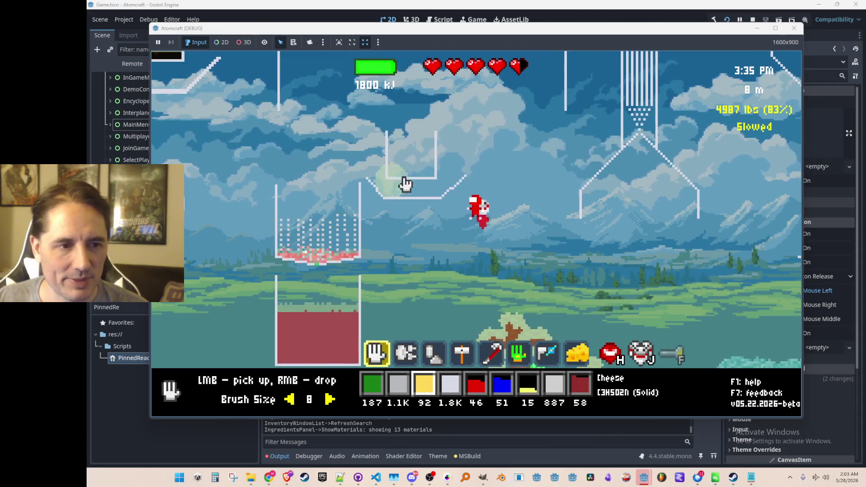
pyautogui.press('Tab')
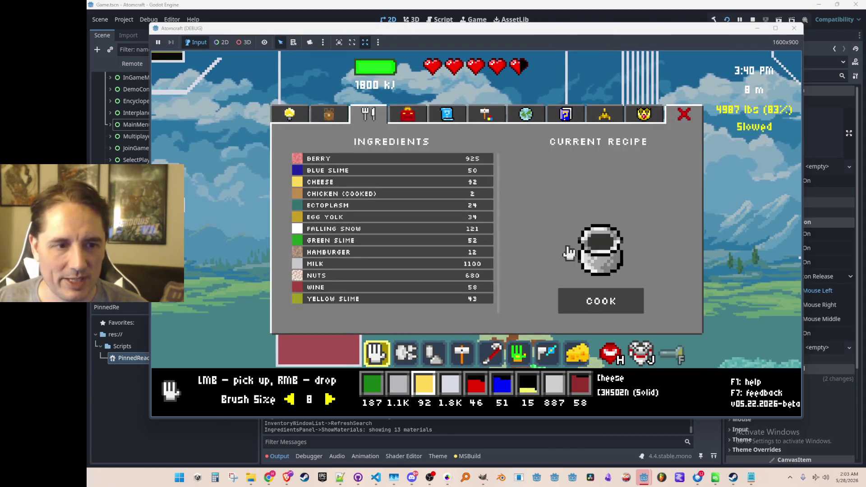
pyautogui.press('Tab')
pyautogui.scroll(-7, 529, 177)
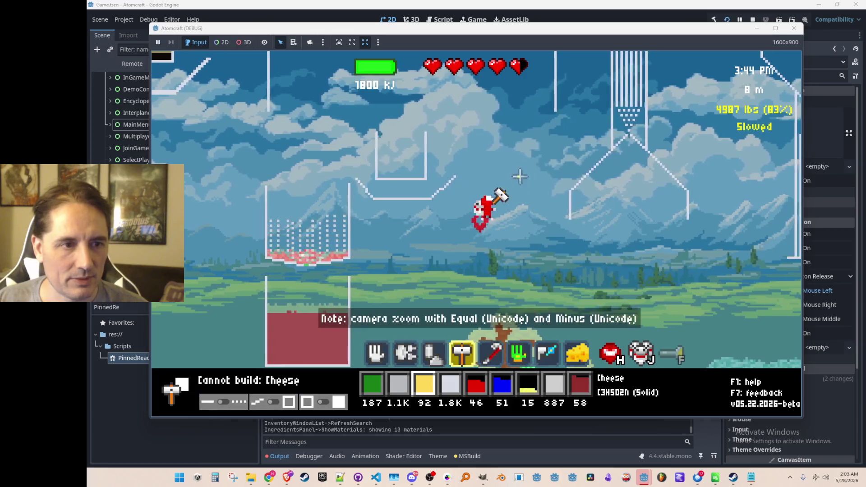
pyautogui.press('d')
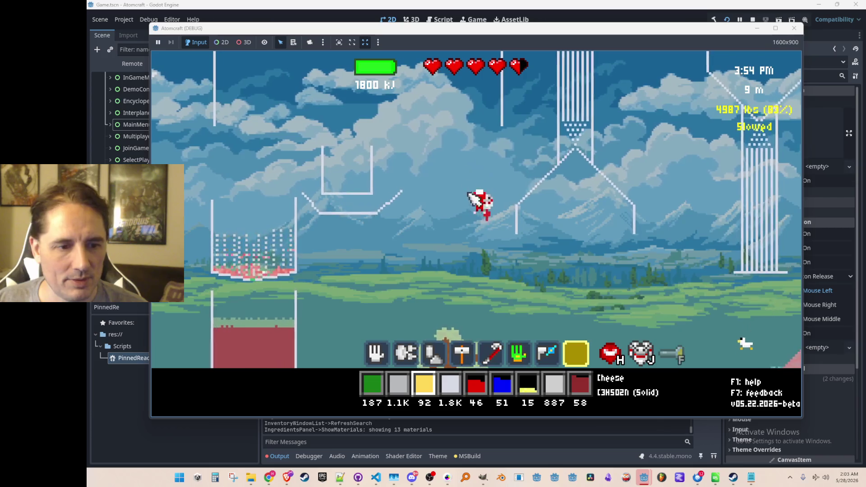
pyautogui.moveTo(526, 70)
pyautogui.press('a')
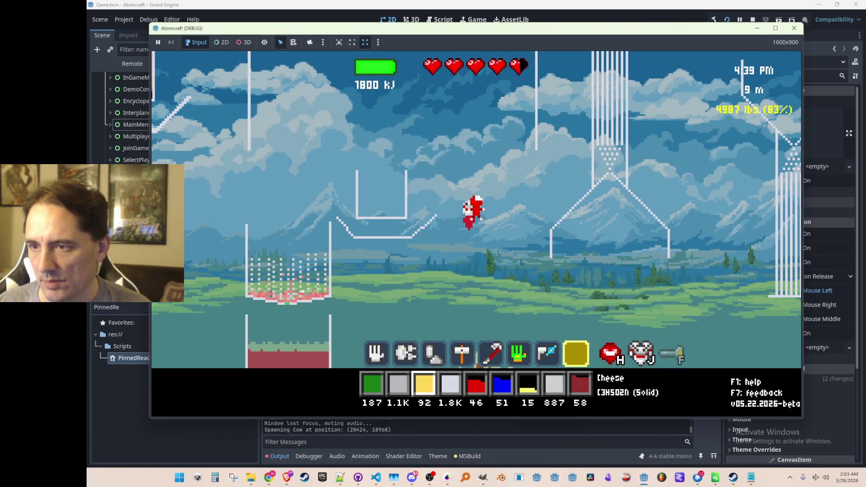
pyautogui.press('F8')
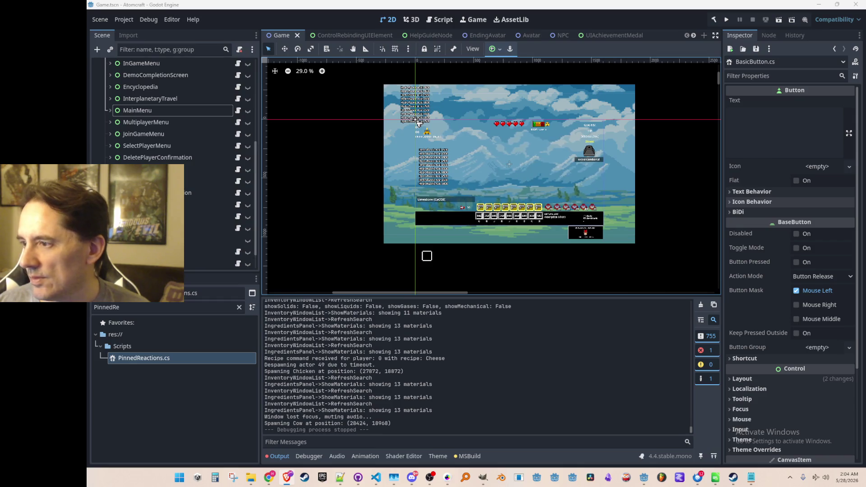
# Zoom and pan the Godot 2D canvas to recentre and inspect the Game scene's UI layout.
pyautogui.scroll(-1, 614, 114)
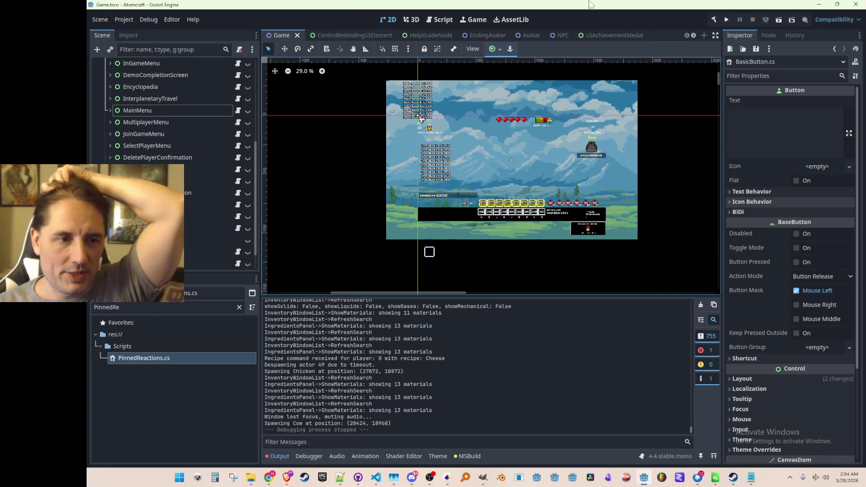
pyautogui.moveTo(519, 163); pyautogui.dragTo(496, 189)
pyautogui.scroll(1, 501, 198)
pyautogui.scroll(1, 496, 189)
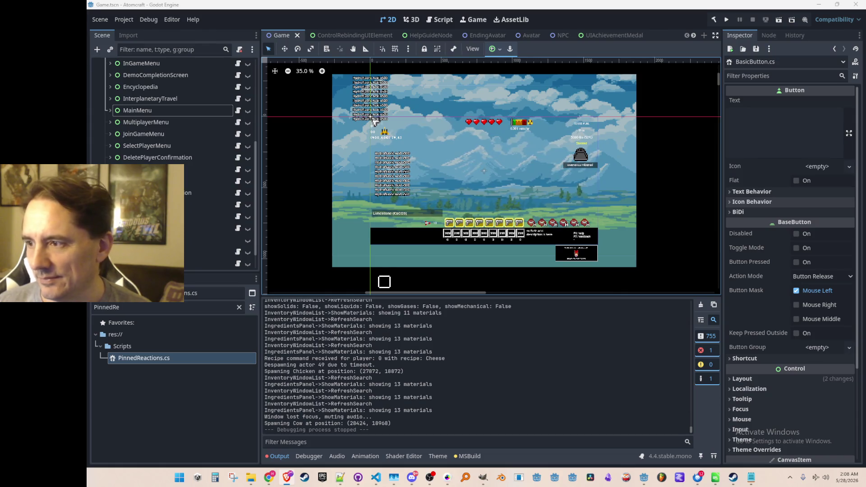
pyautogui.moveTo(623, 147)
pyautogui.mouseDown()
pyautogui.moveTo(622, 155)
pyautogui.moveTo(621, 147)
pyautogui.mouseUp()
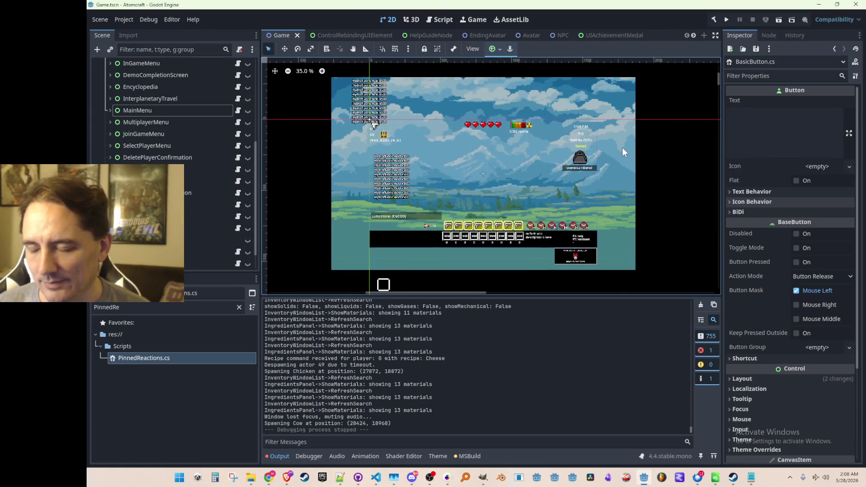
pyautogui.scroll(-1, 621, 147)
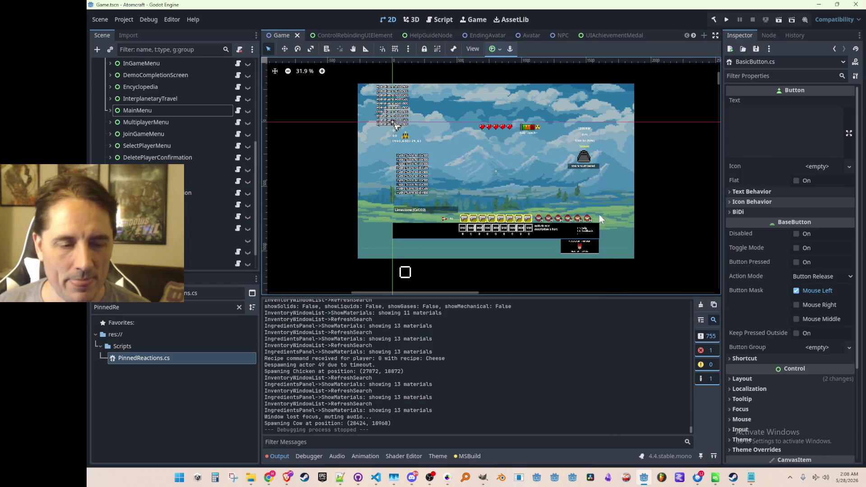
pyautogui.moveTo(598, 216); pyautogui.dragTo(593, 218)
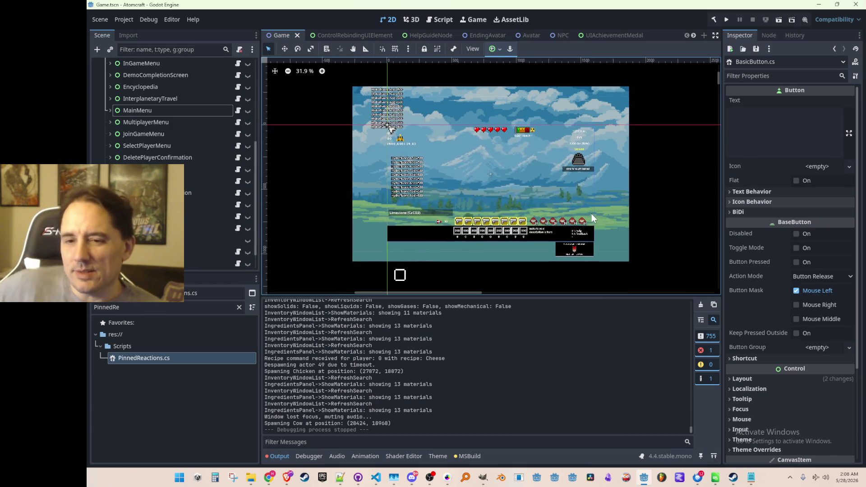